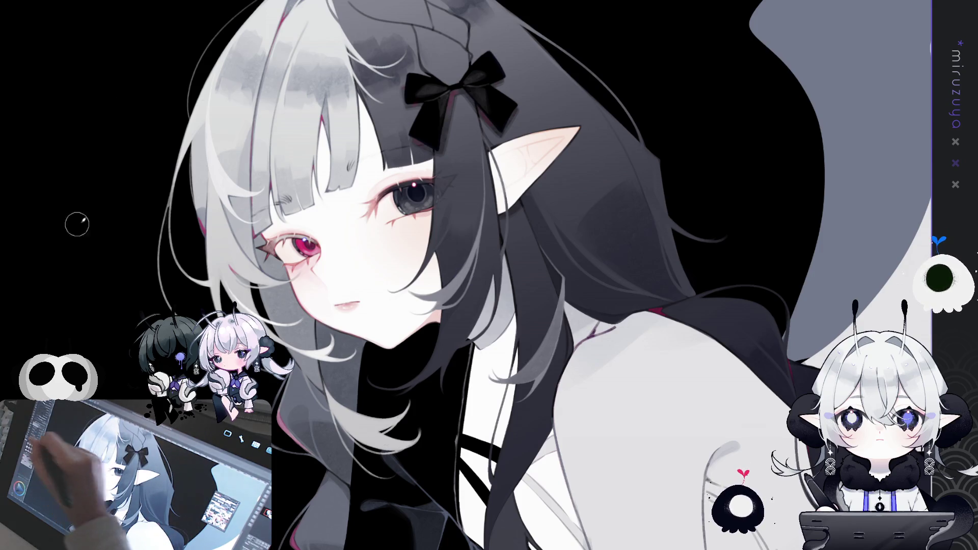
- Paint faint light grey highlight strokes across the dark collar under the chin
mouse_move(370, 346)
left_mouse_down()
mouse_move(419, 372)
mouse_move(396, 354)
mouse_move(431, 346)
left_mouse_up()
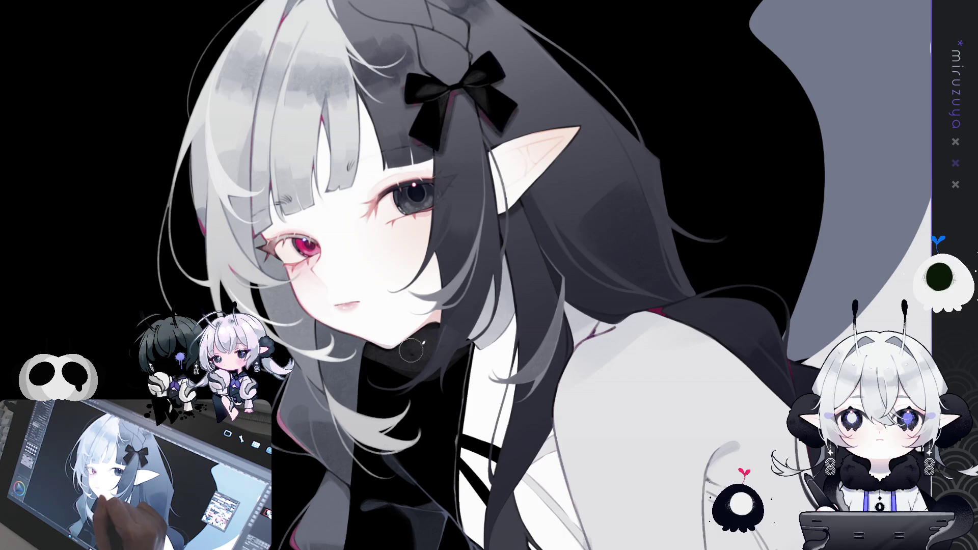
left_click_drag(408, 372, 456, 359)
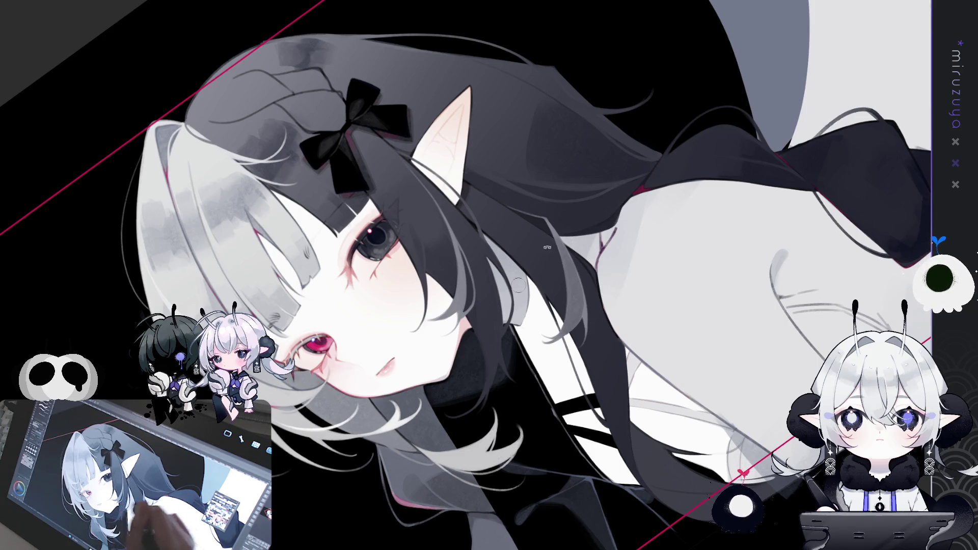
key("ctrl+@")
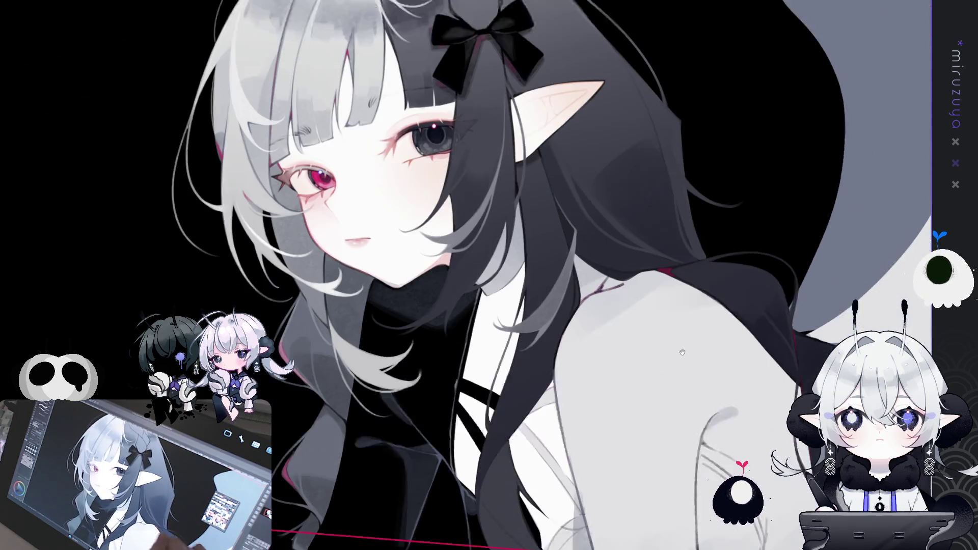
left_click_drag(518, 285, 784, 190)
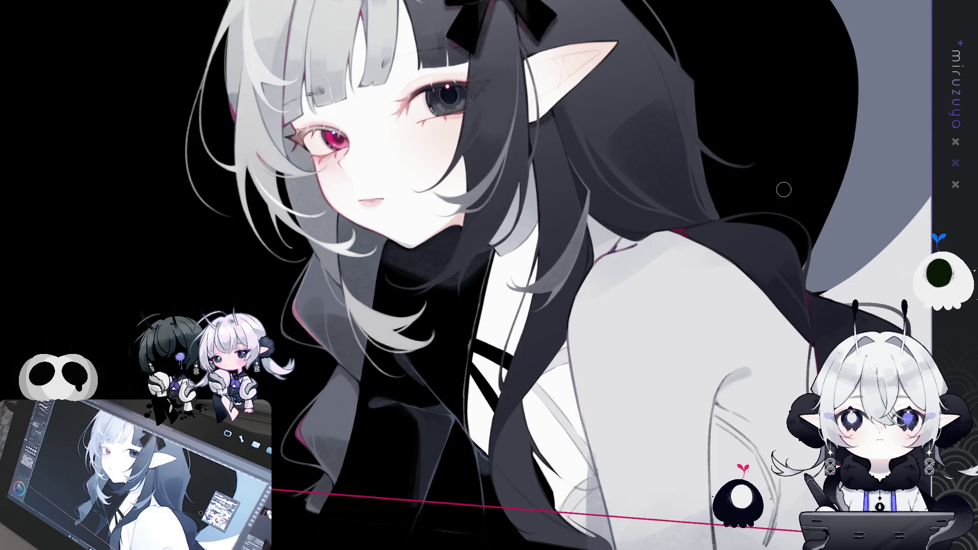
key("ctrl+@")
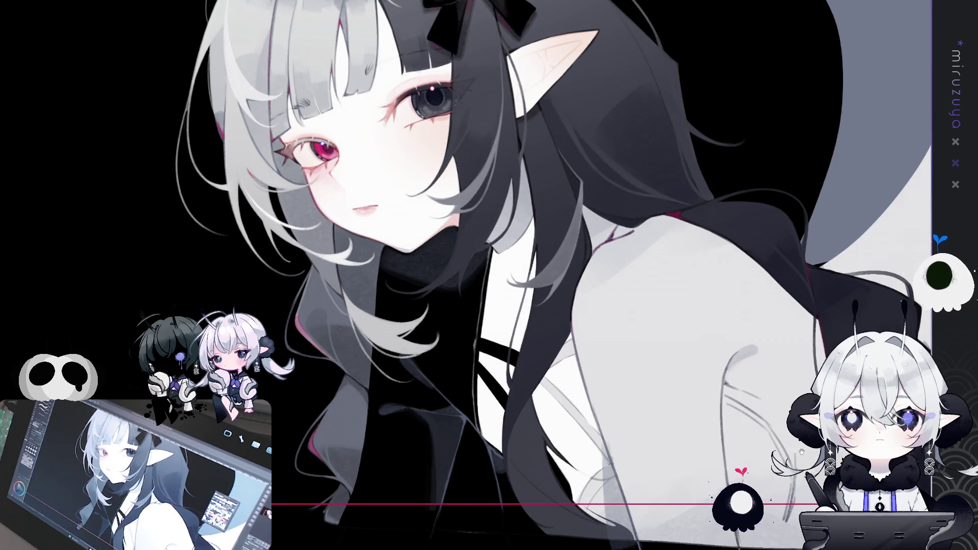
left_click_drag(958, 413, 760, 414)
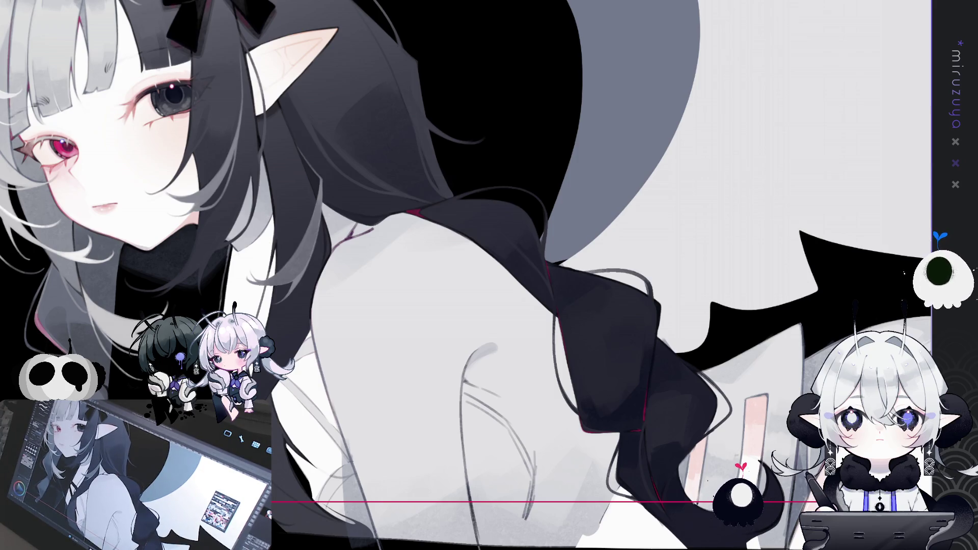
left_click_drag(615, 469, 704, 421)
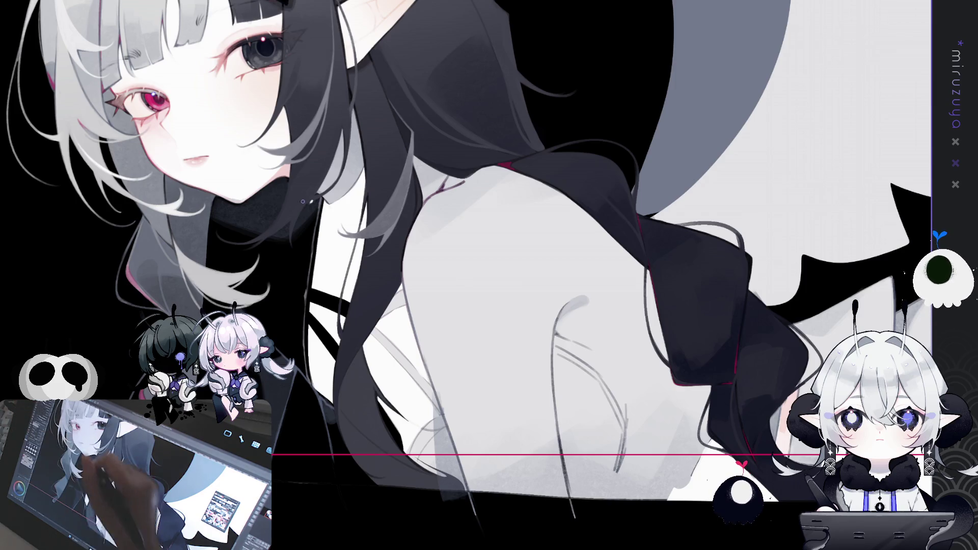
left_click_drag(360, 379, 305, 285)
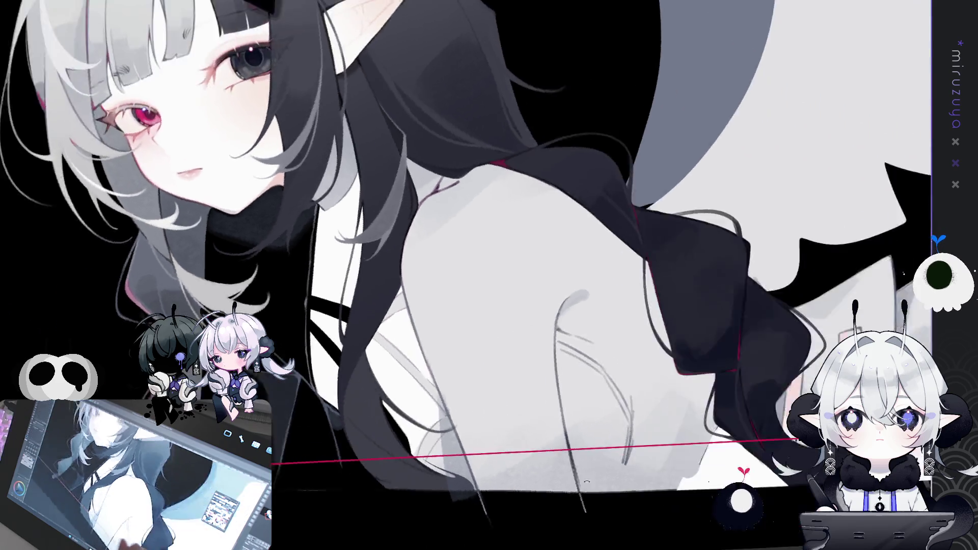
left_click_drag(358, 387, 461, 406)
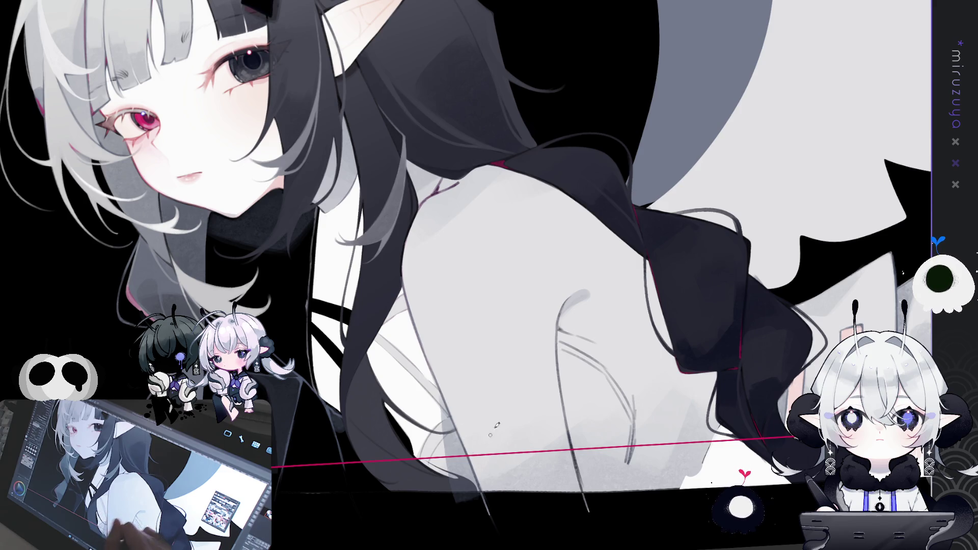
left_click_drag(490, 439, 358, 380)
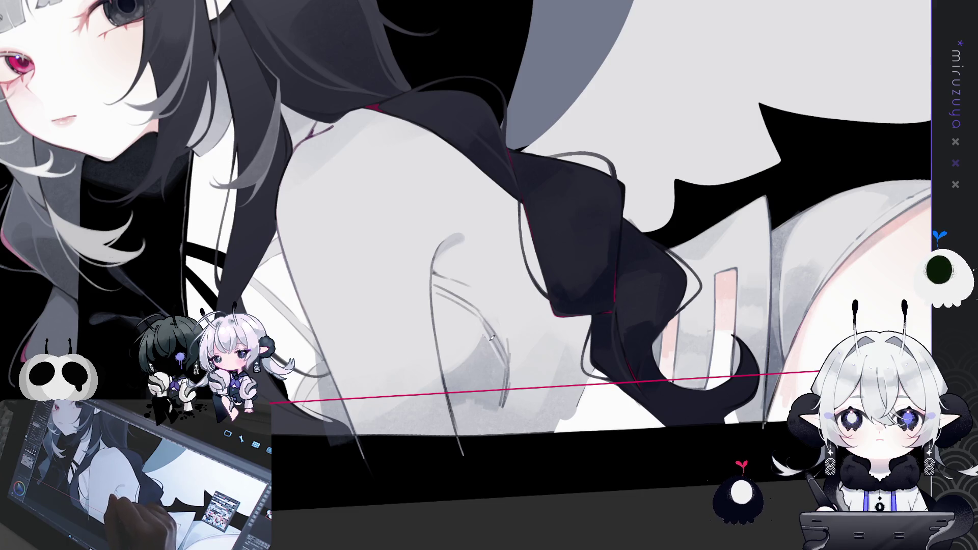
mouse_move(491, 338)
left_mouse_down()
mouse_move(535, 74)
mouse_move(707, 174)
mouse_move(349, 93)
left_mouse_up()
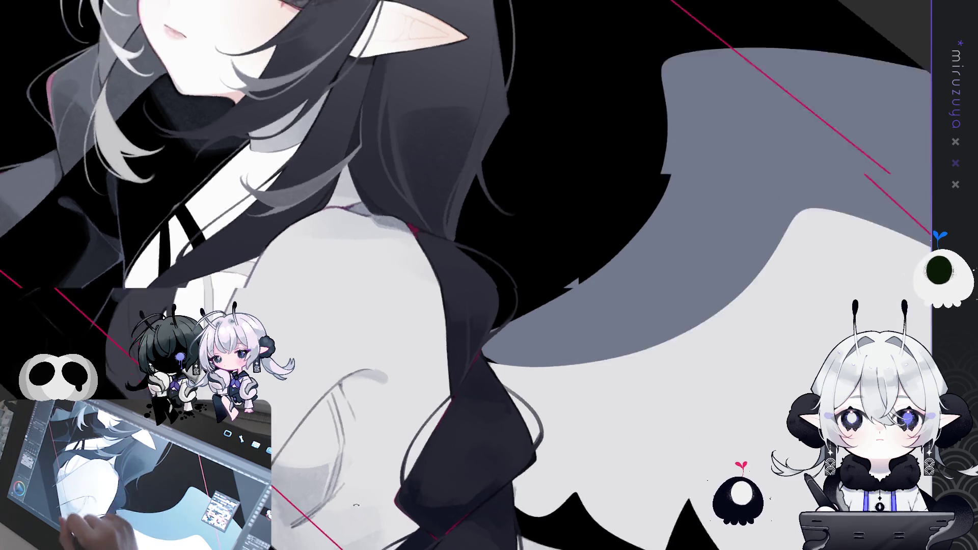
left_click_drag(427, 227, 105, 320)
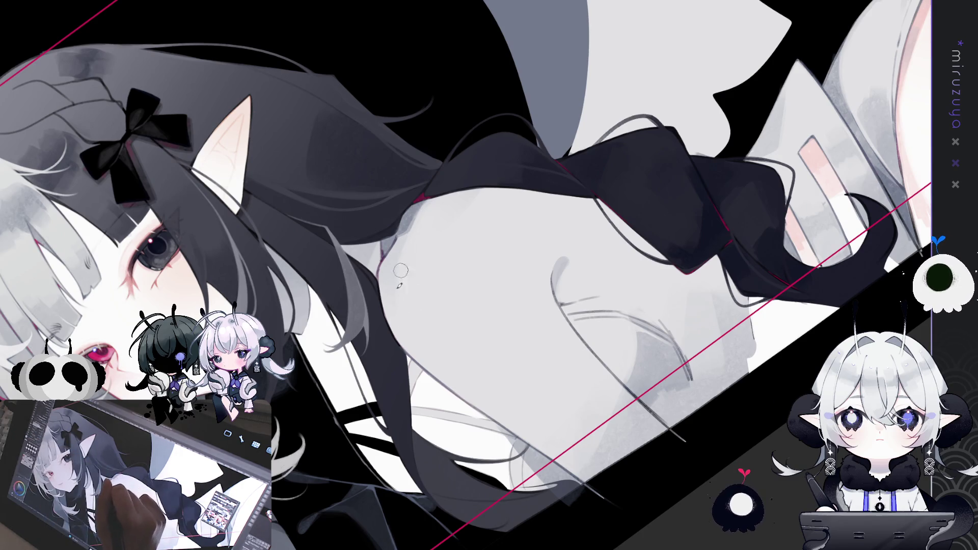
mouse_move(392, 265)
left_mouse_down()
mouse_move(551, 301)
mouse_move(528, 221)
left_mouse_up()
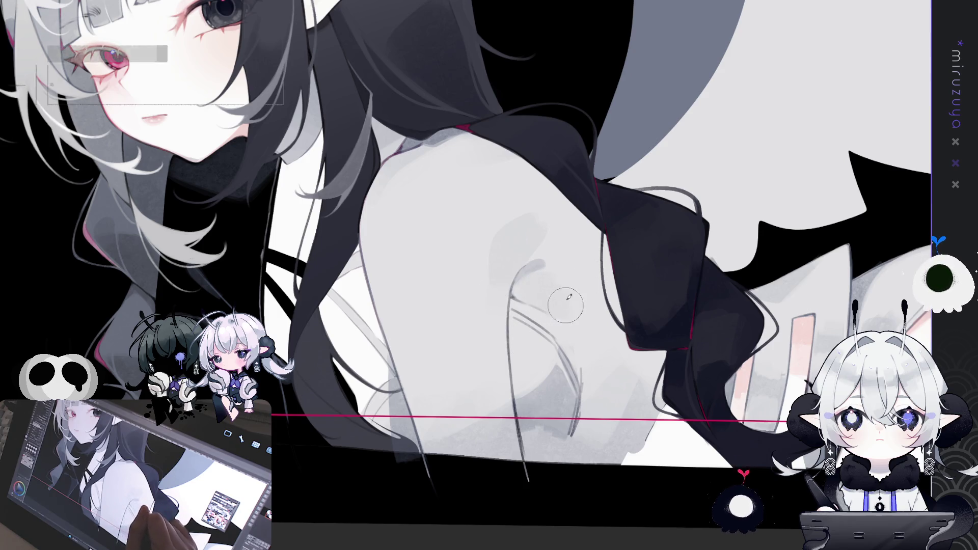
left_click_drag(608, 266, 606, 277)
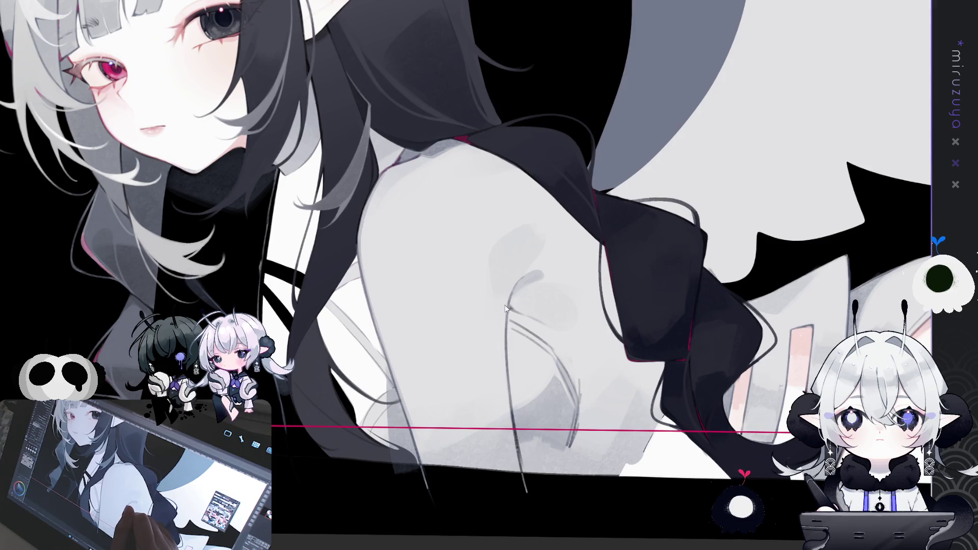
left_click_drag(683, 285, 511, 258)
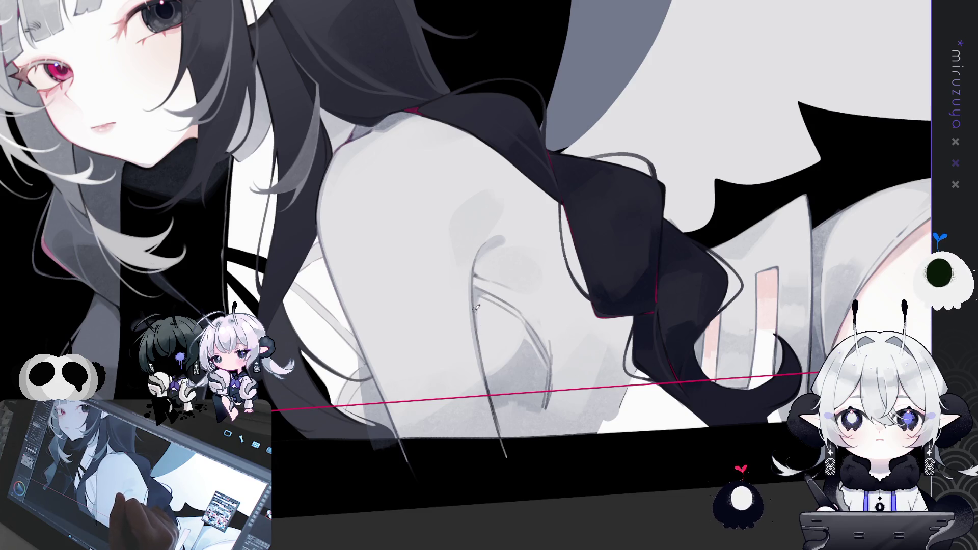
left_click_drag(476, 308, 514, 285)
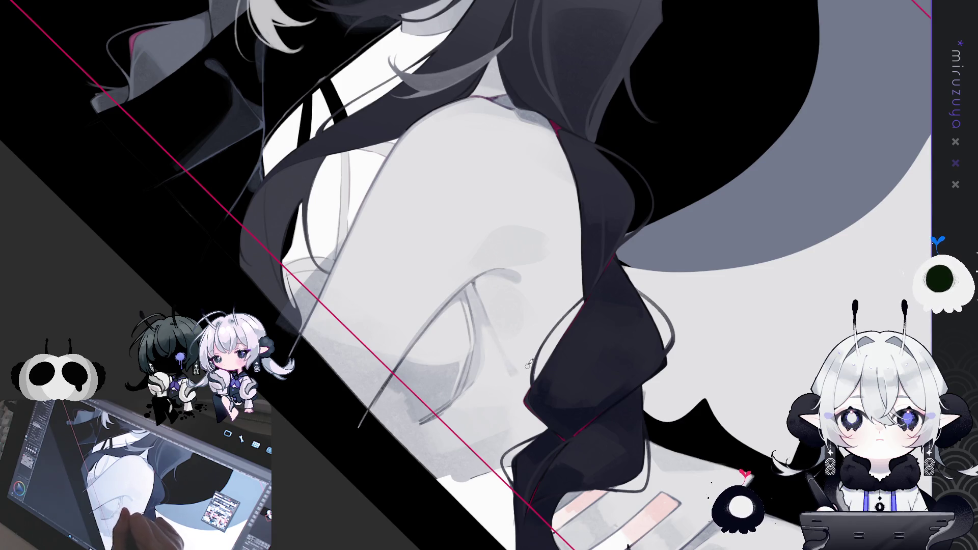
left_click_drag(527, 367, 618, 447)
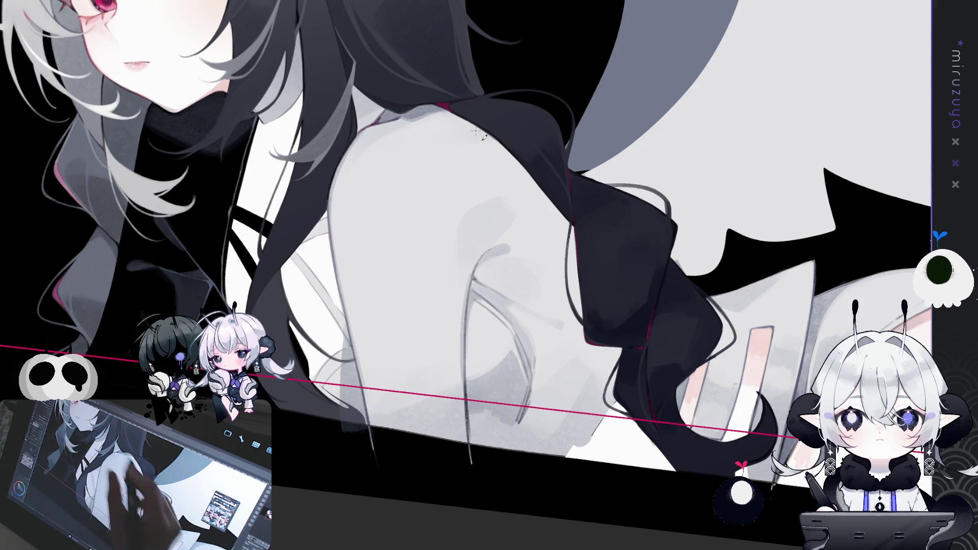
key("minus")
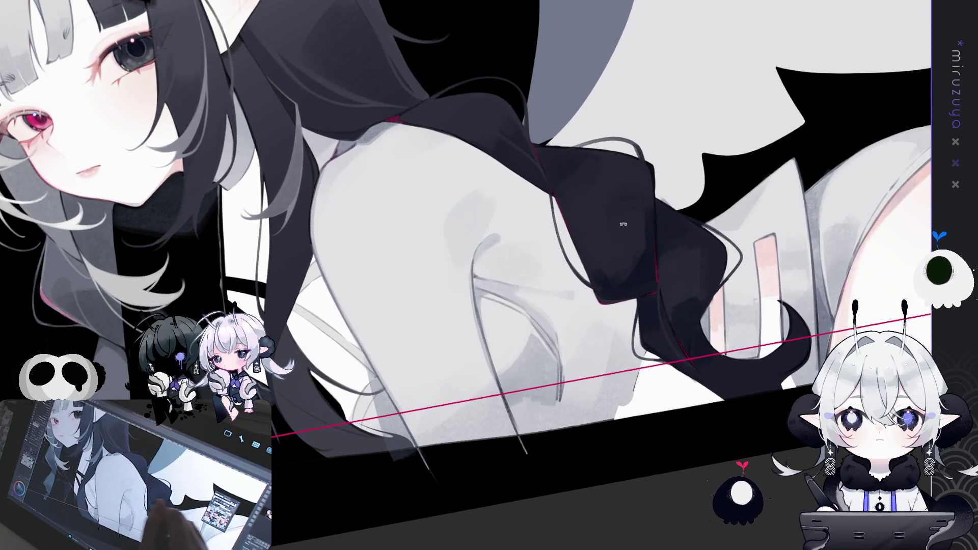
left_click_drag(610, 228, 469, 290)
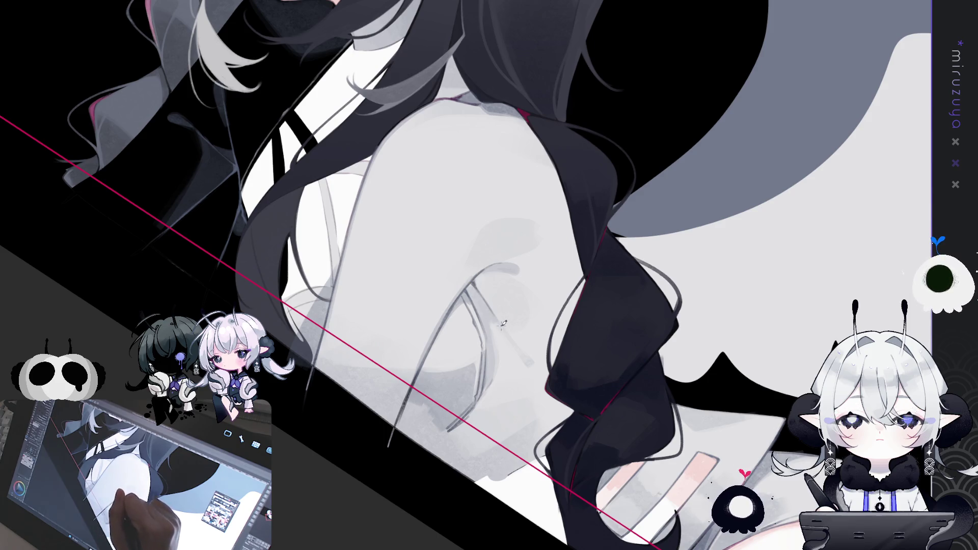
mouse_move(484, 294)
left_mouse_down()
mouse_move(593, 479)
mouse_move(490, 211)
left_mouse_up()
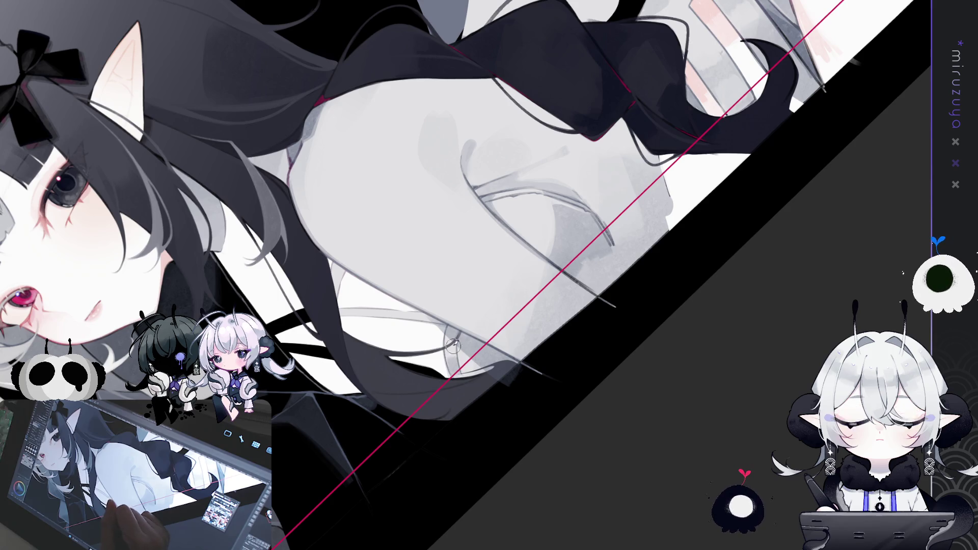
left_click_drag(458, 321, 465, 278)
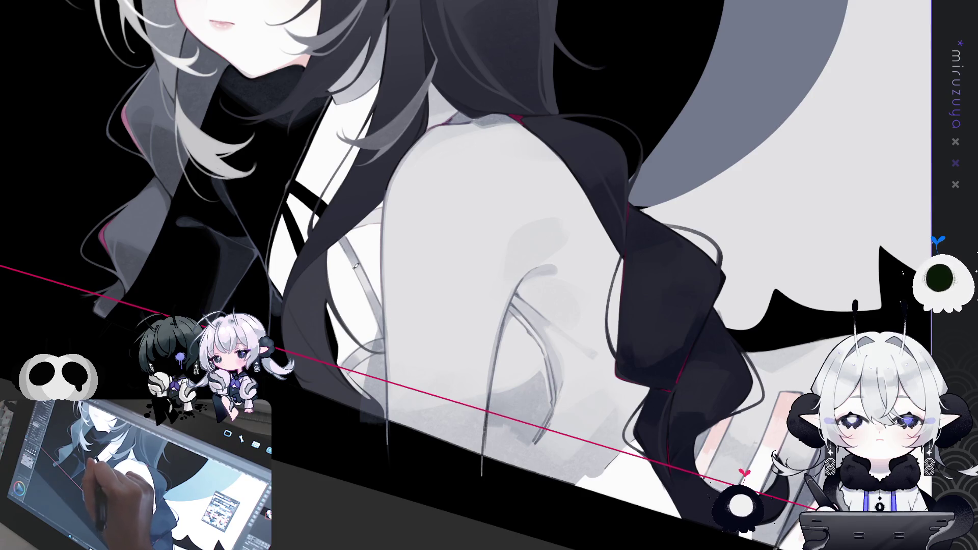
left_click_drag(385, 338, 407, 354)
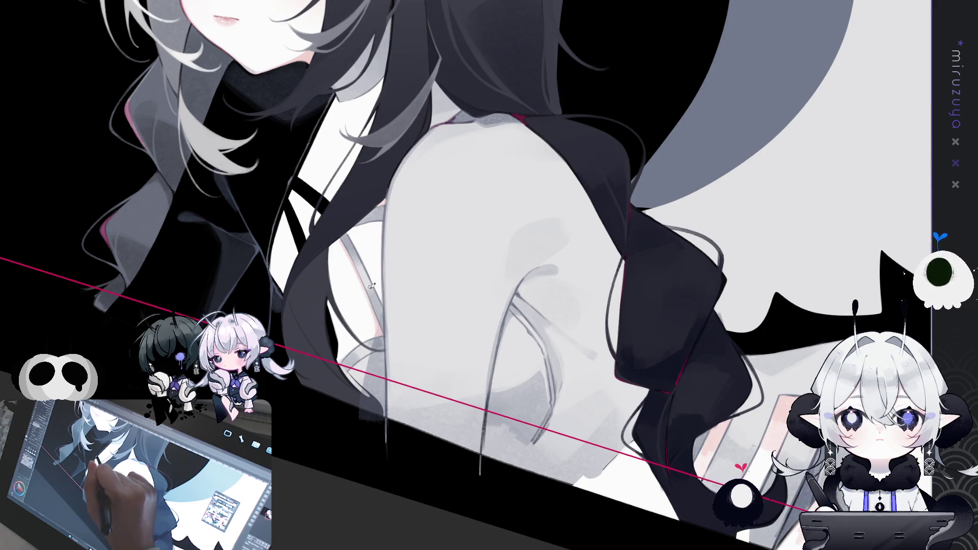
left_click_drag(350, 229, 422, 366)
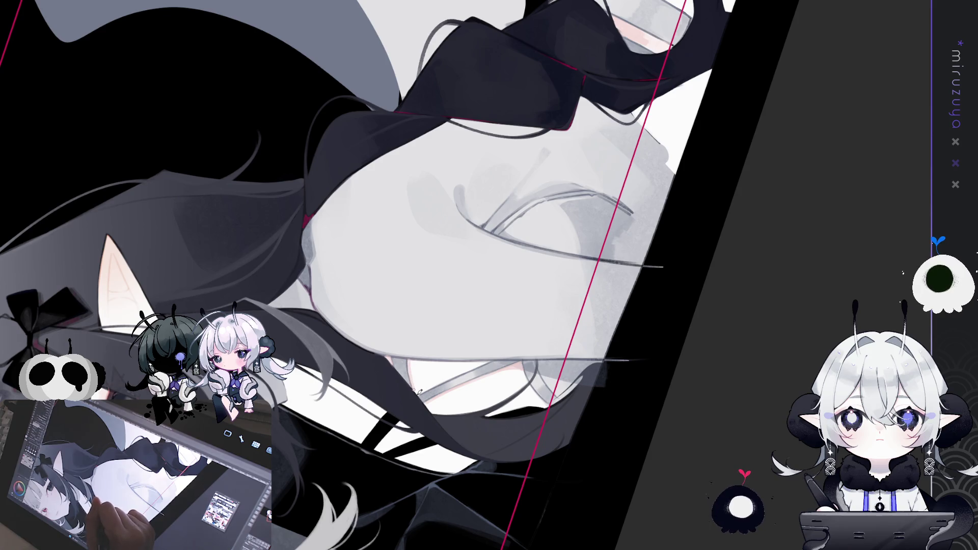
mouse_move(411, 377)
left_mouse_down()
mouse_move(504, 474)
mouse_move(314, 164)
left_mouse_up()
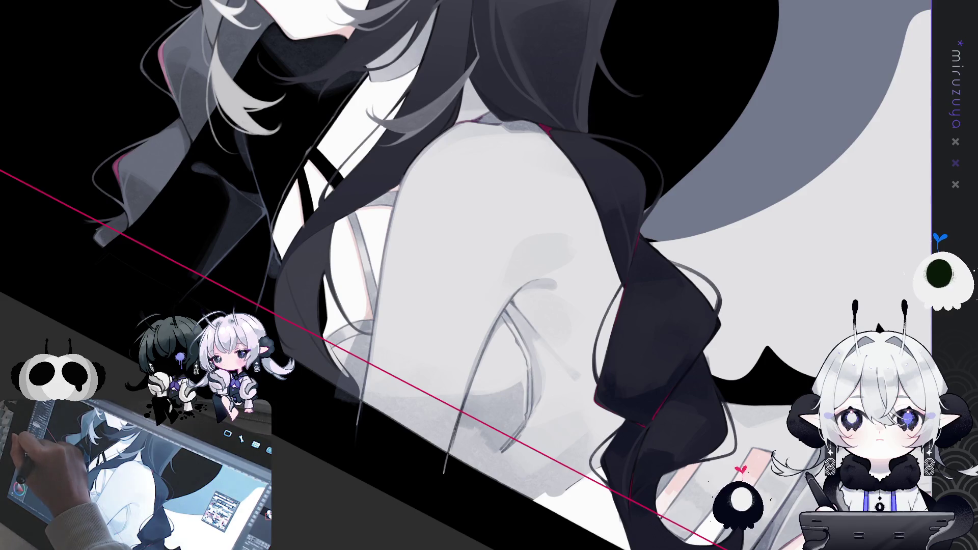
key("ctrl+0")
key("minus")
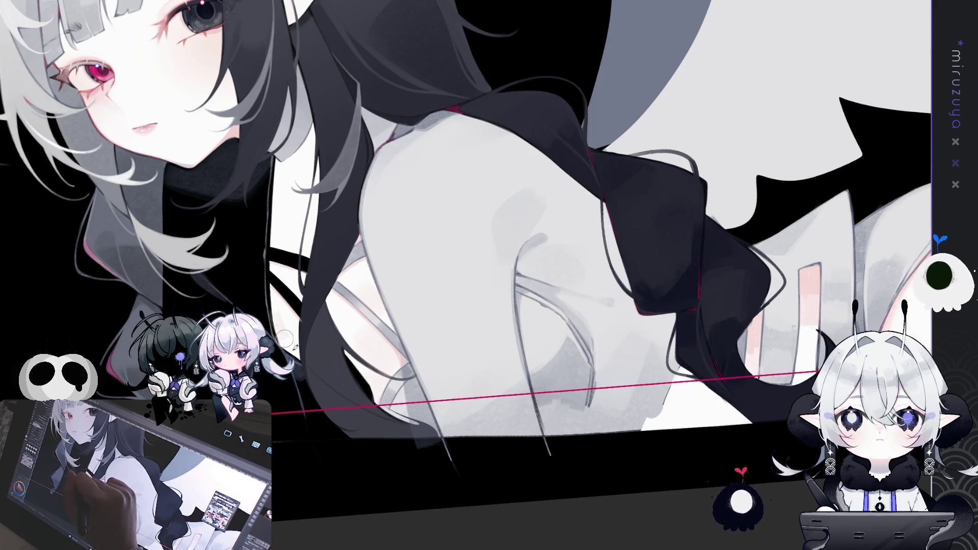
left_click_drag(297, 351, 415, 377)
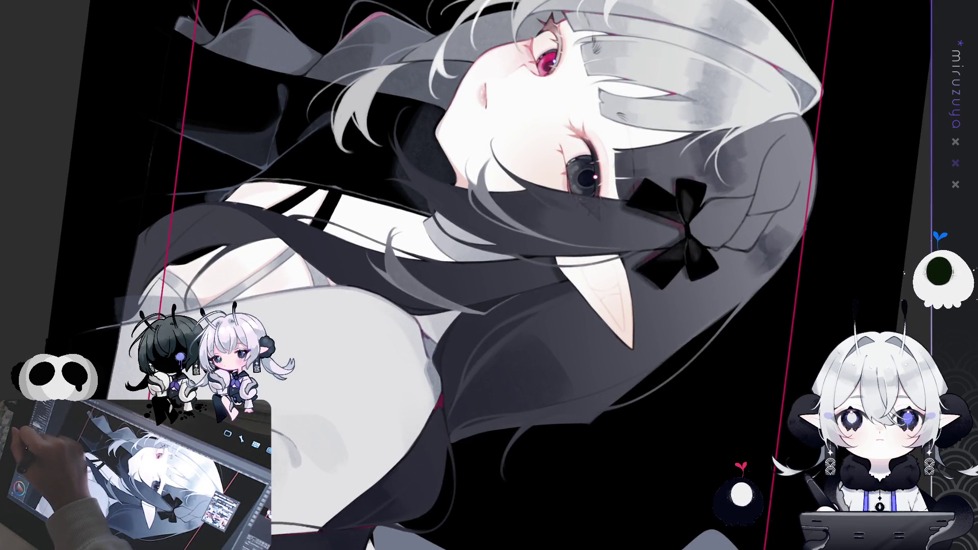
left_click_drag(357, 356, 459, 296)
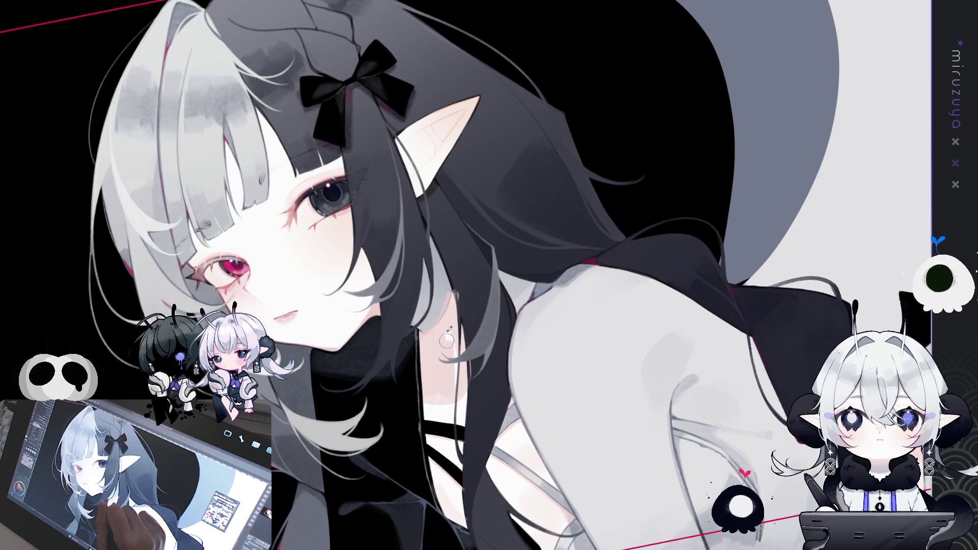
mouse_move(454, 367)
left_mouse_down()
mouse_move(733, 205)
mouse_move(340, 305)
left_mouse_up()
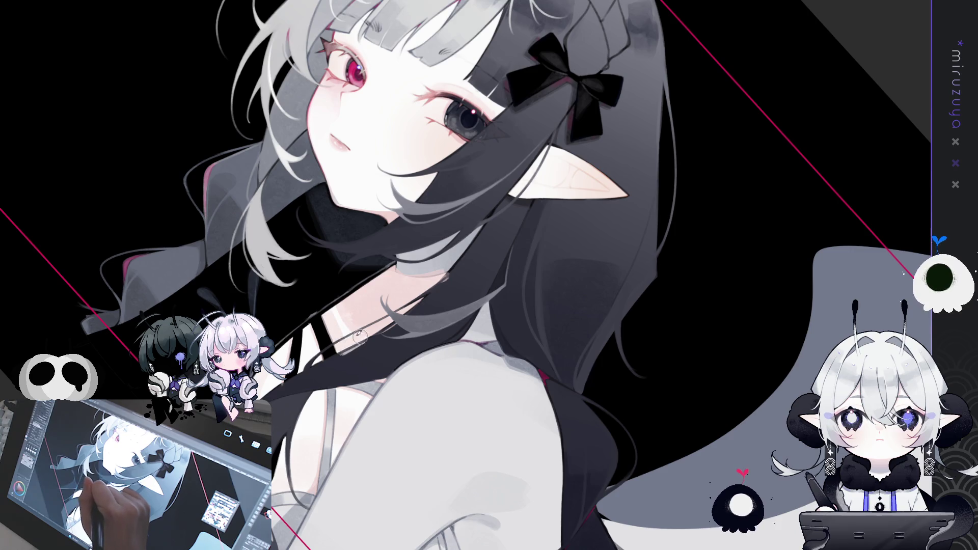
mouse_move(340, 305)
left_mouse_down()
mouse_move(519, 539)
mouse_move(329, 277)
left_mouse_up()
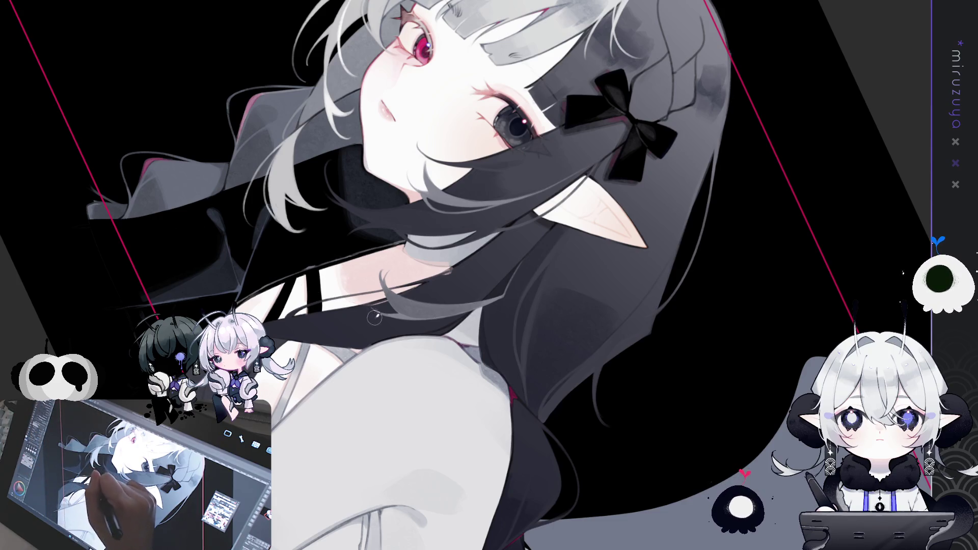
key("minus")
key("minus")
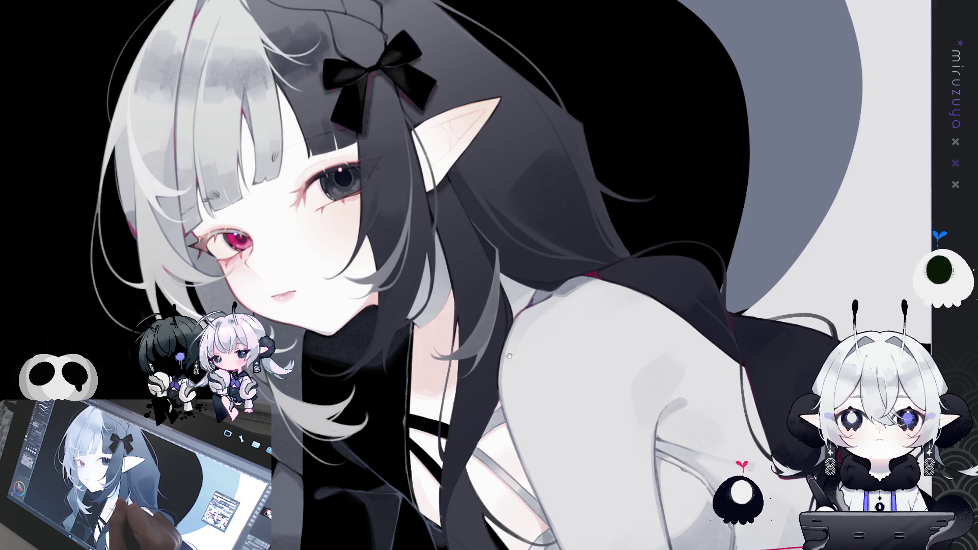
- Reset the canvas rotation, airbrush soft lavender over the neck and chest, then mirror the view
left_click_drag(462, 364, 392, 268)
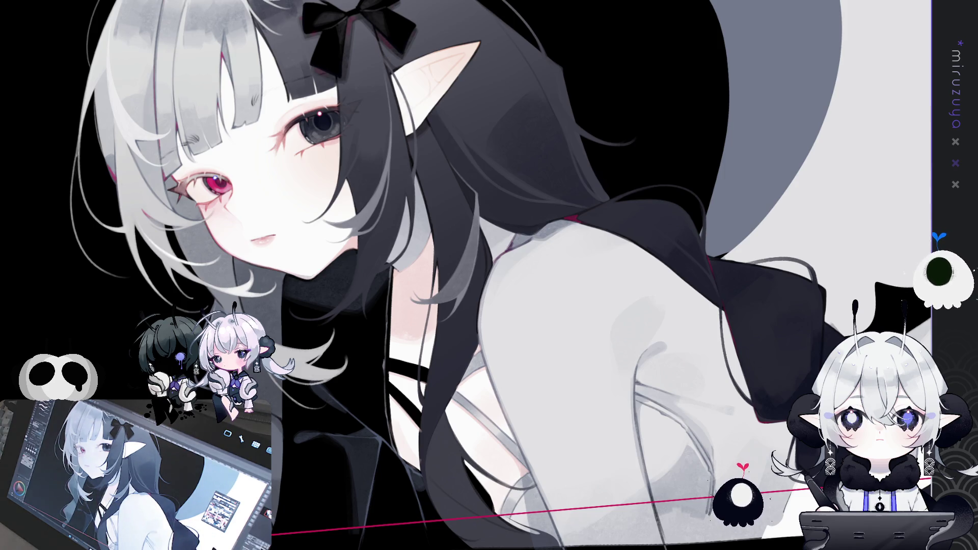
key("ctrl+at")
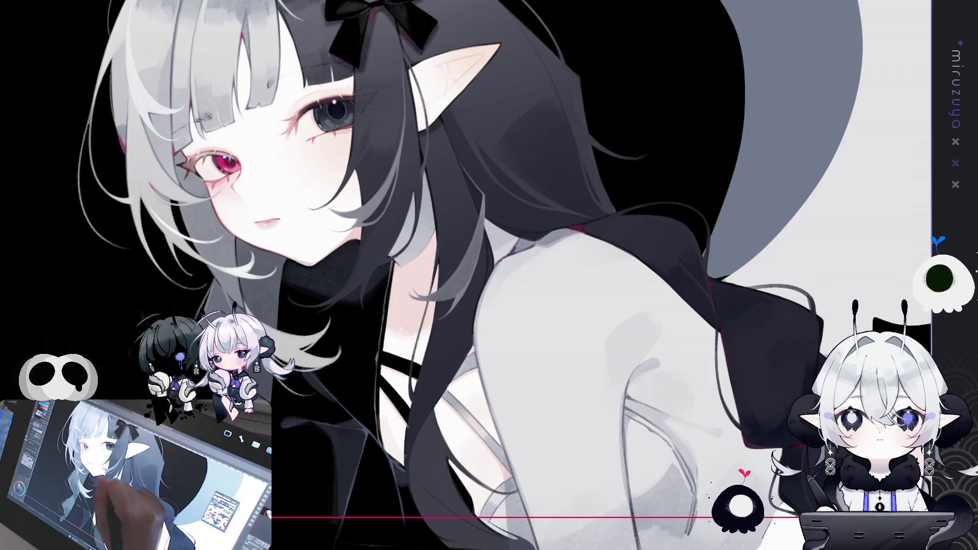
mouse_move(400, 334)
left_mouse_down()
mouse_move(425, 308)
mouse_move(387, 306)
mouse_move(422, 285)
left_mouse_up()
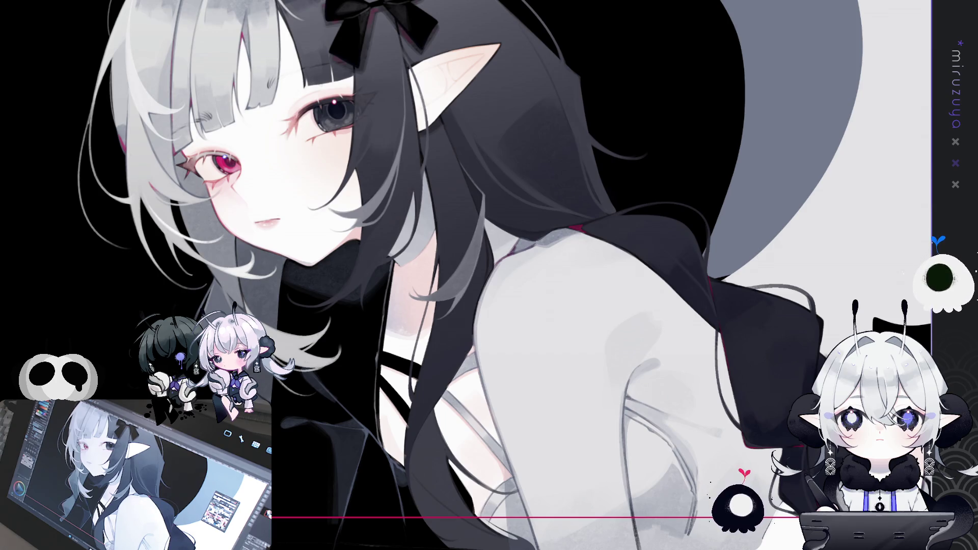
key("h")
left_click_drag(586, 260, 445, 225)
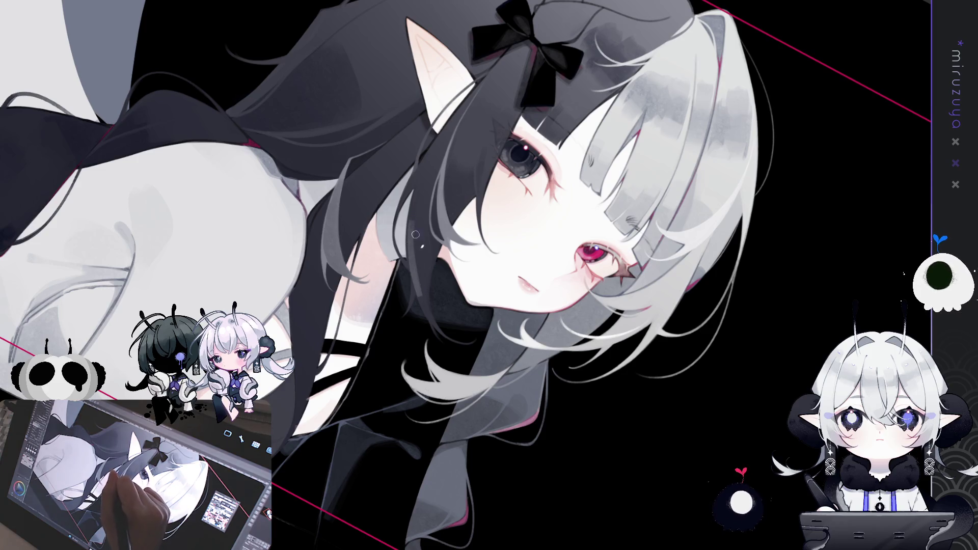
- Brush a faint light strand down the dark hair, then check it rotated and mirrored
left_click_drag(421, 249, 426, 303)
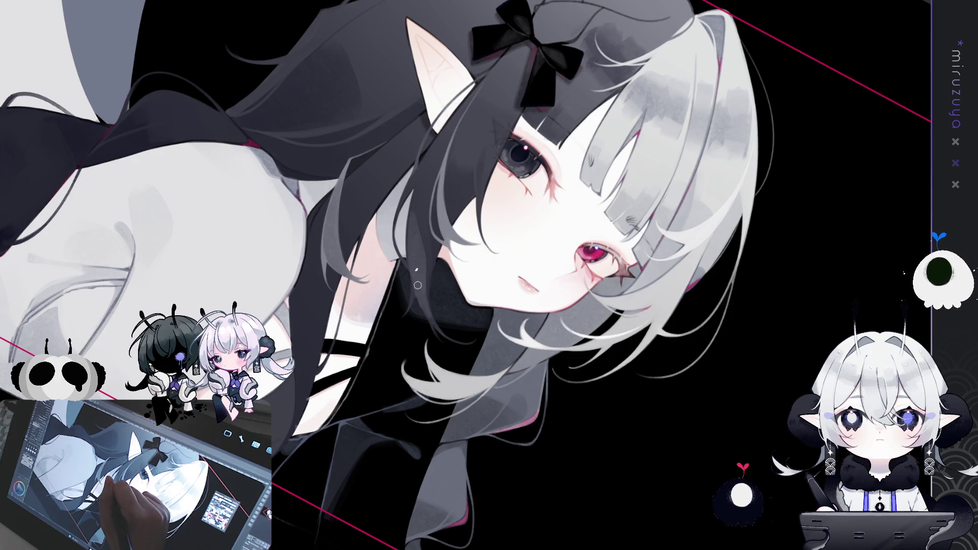
left_click_drag(434, 325, 3, 237)
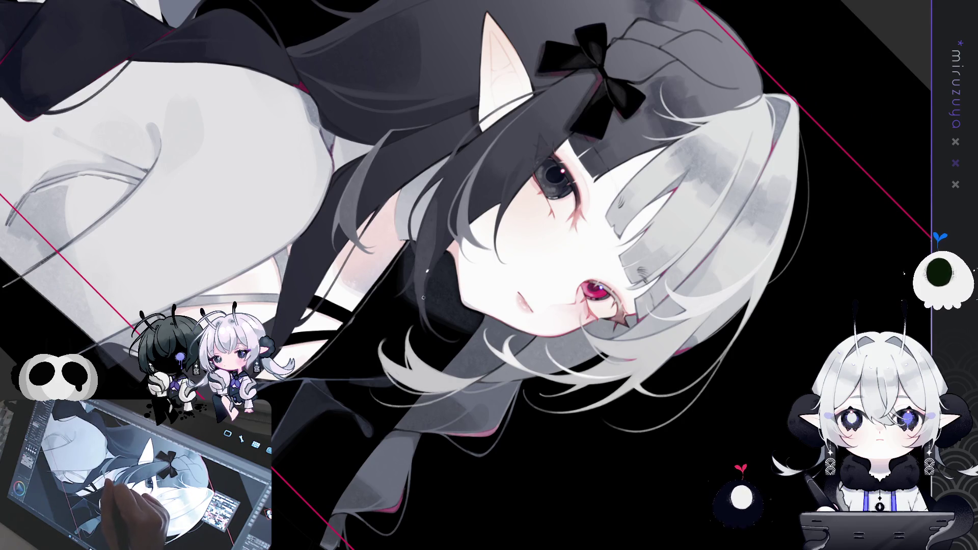
key("ctrl+0")
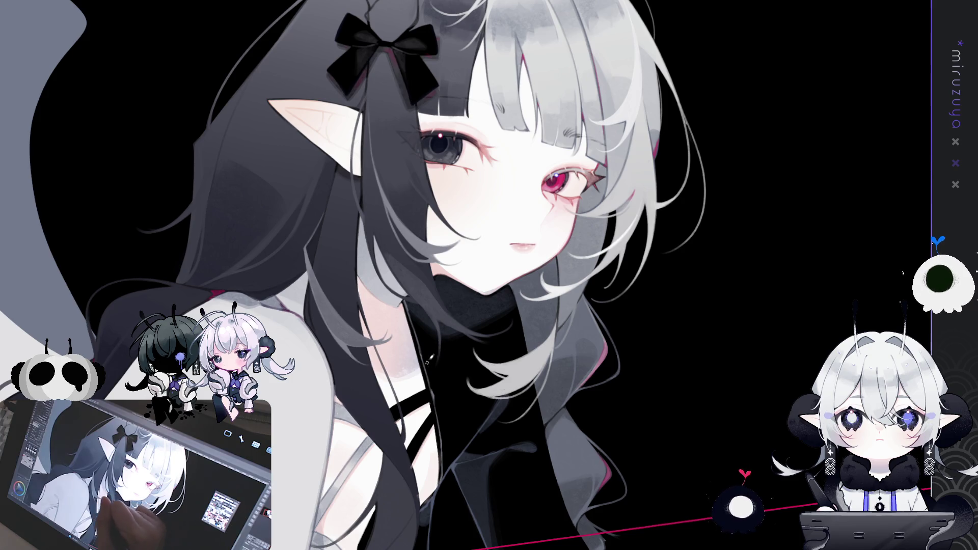
key("h")
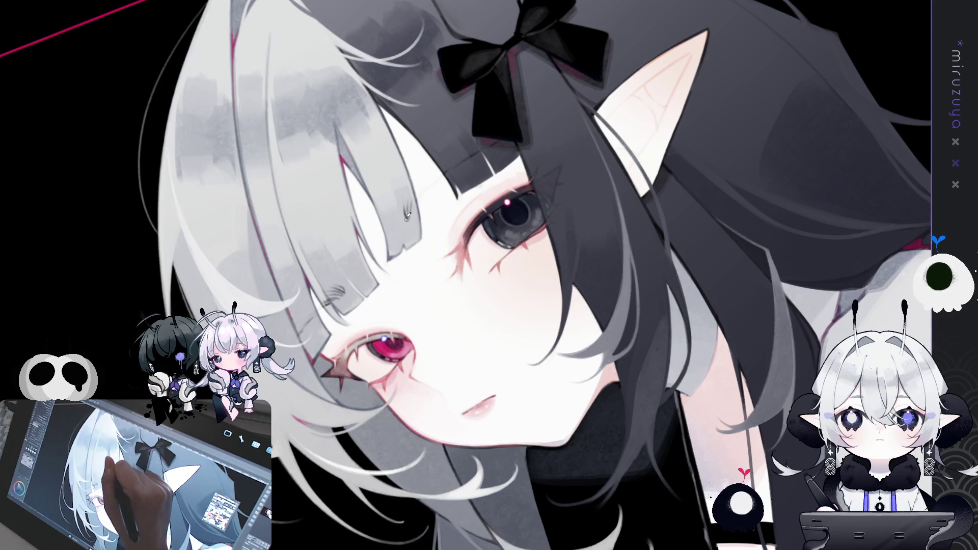
- Paint a thin dark brow stroke through the grey bangs, then zoom in and mirror the canvas
left_click_drag(411, 216, 410, 198)
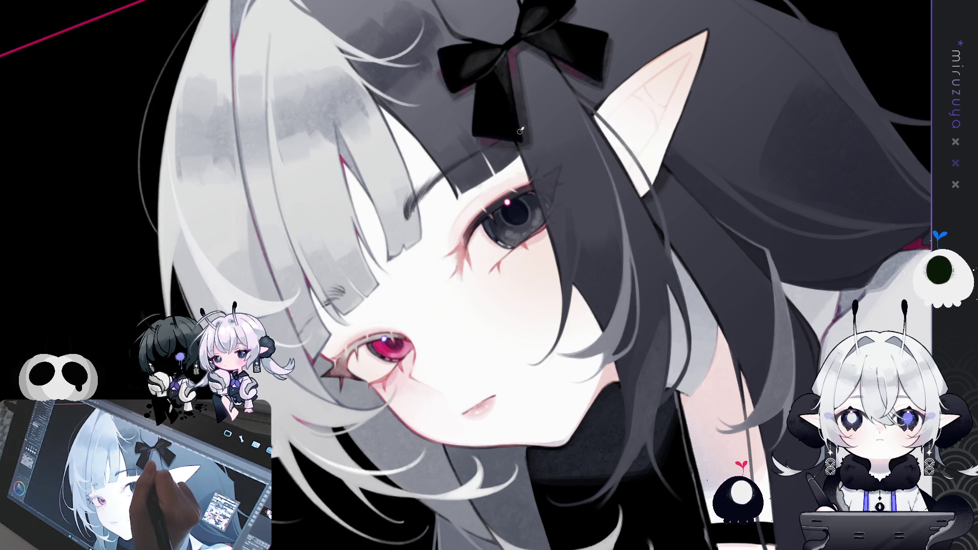
key("ctrl+plus")
key("h")
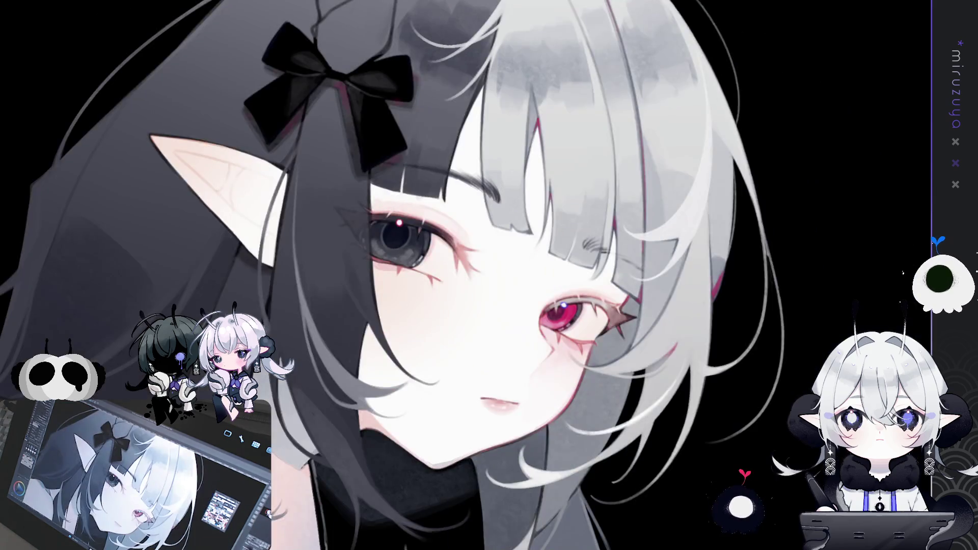
key("minus")
key("minus")
key("minus")
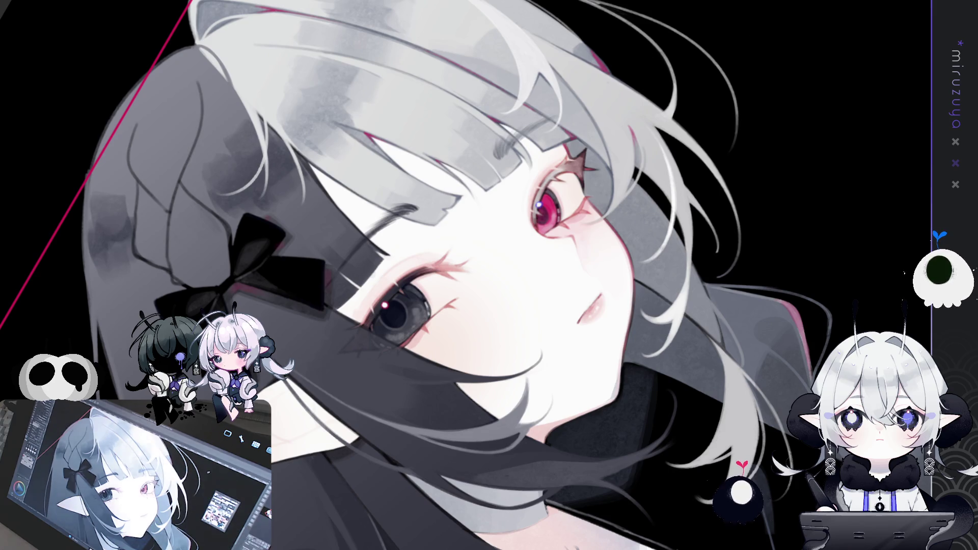
key("h")
left_click_drag(739, 411, 824, 313)
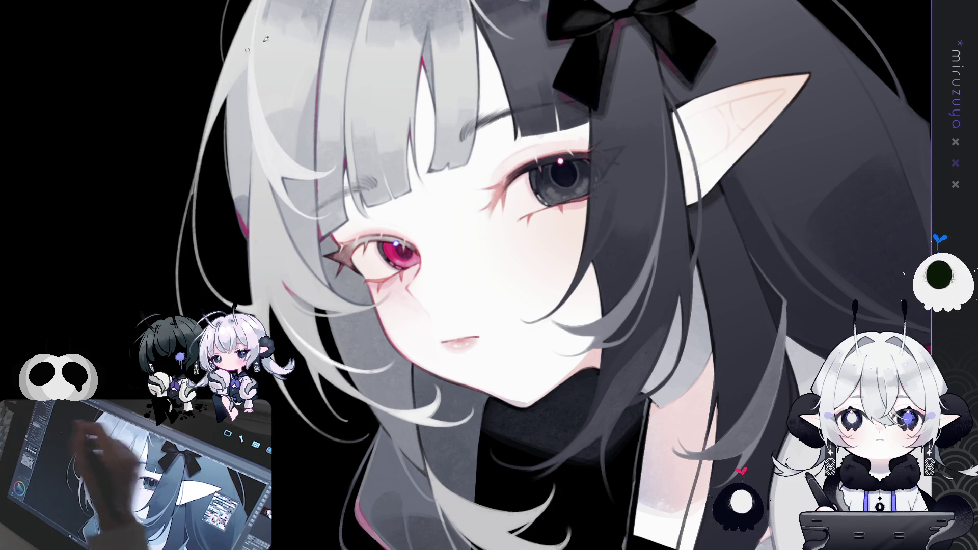
- Tilt the view and lasso-select the dark hair strand beside the neck
mouse_move(565, 359)
left_mouse_down()
mouse_move(488, 430)
mouse_move(419, 289)
left_mouse_up()
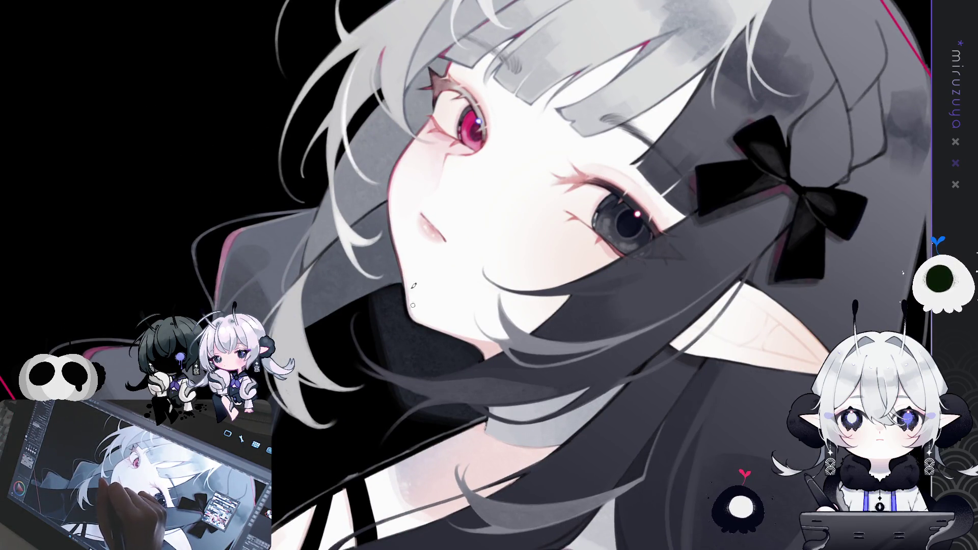
mouse_move(413, 289)
left_mouse_down()
mouse_move(597, 332)
mouse_move(621, 380)
mouse_move(531, 298)
mouse_move(509, 233)
left_mouse_up()
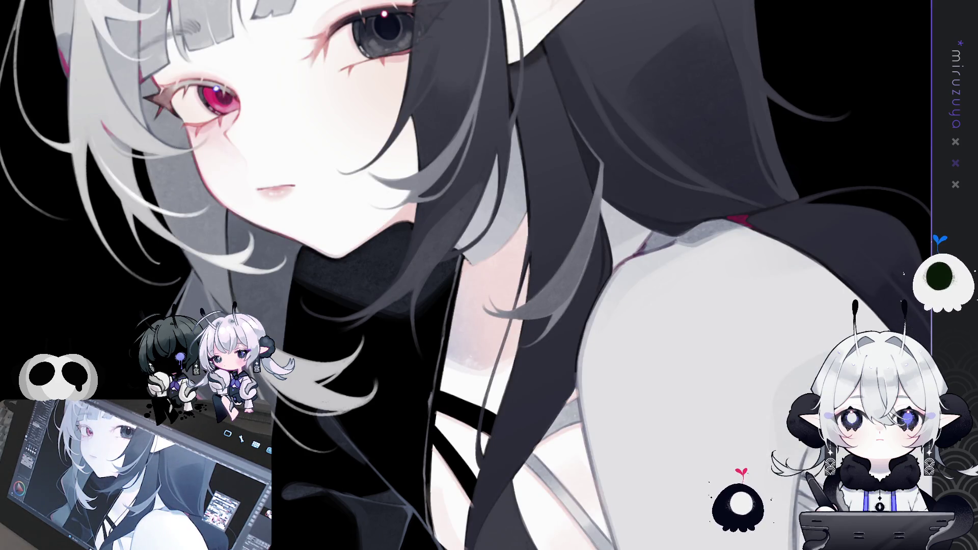
left_click_drag(509, 233, 448, 326)
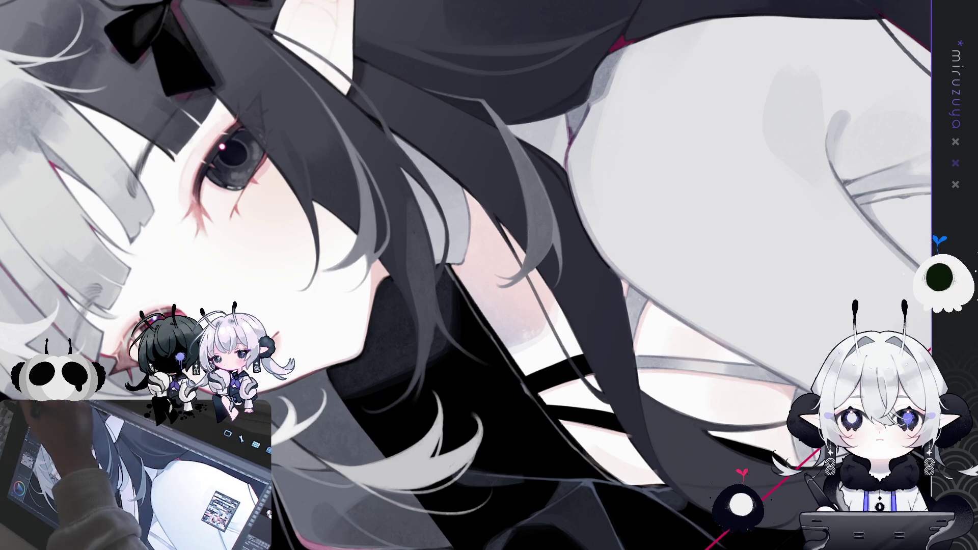
left_click_drag(406, 173, 464, 260)
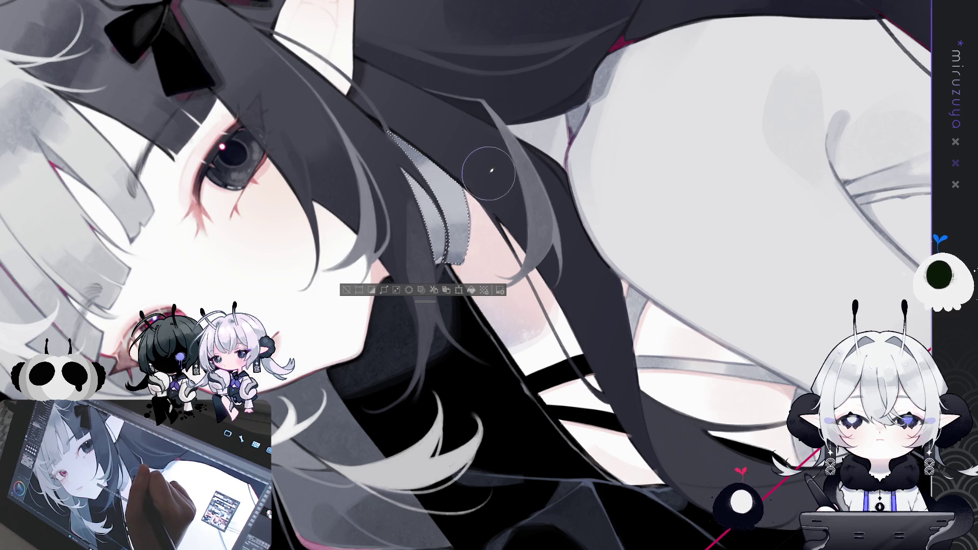
- Deselect the hair strand selection
left_click(351, 289)
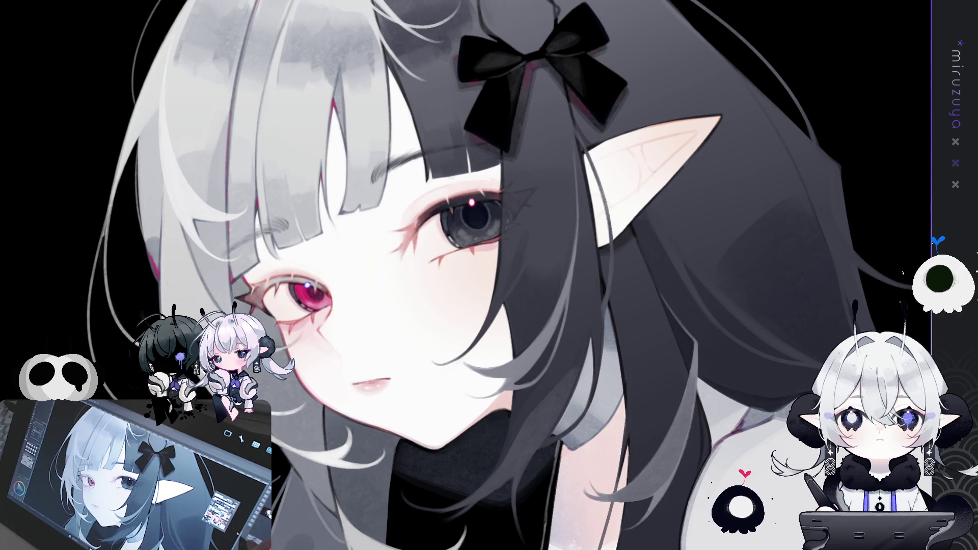
- Undo the last face stroke, check the face mirrored, and shrink the brush for cheek details
key("ctrl+z")
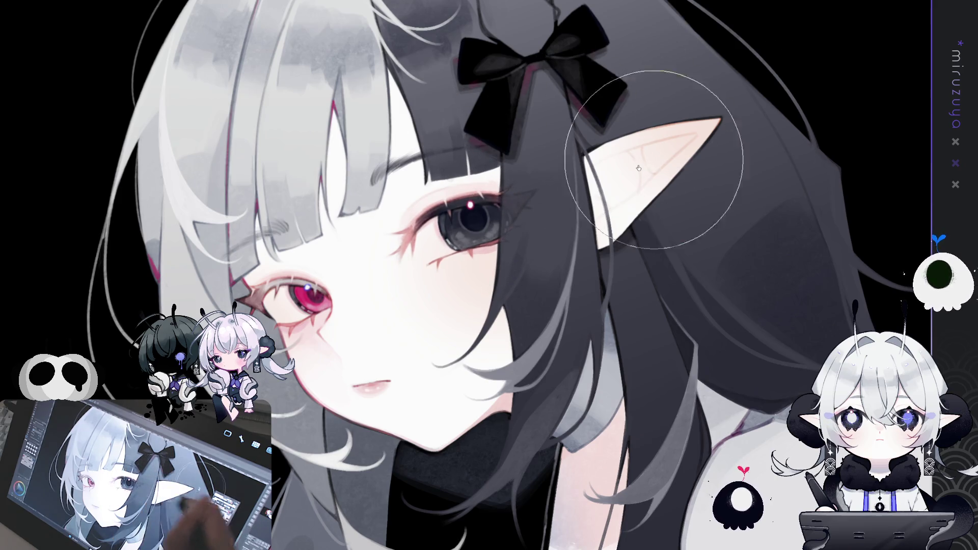
key("h")
key("h")
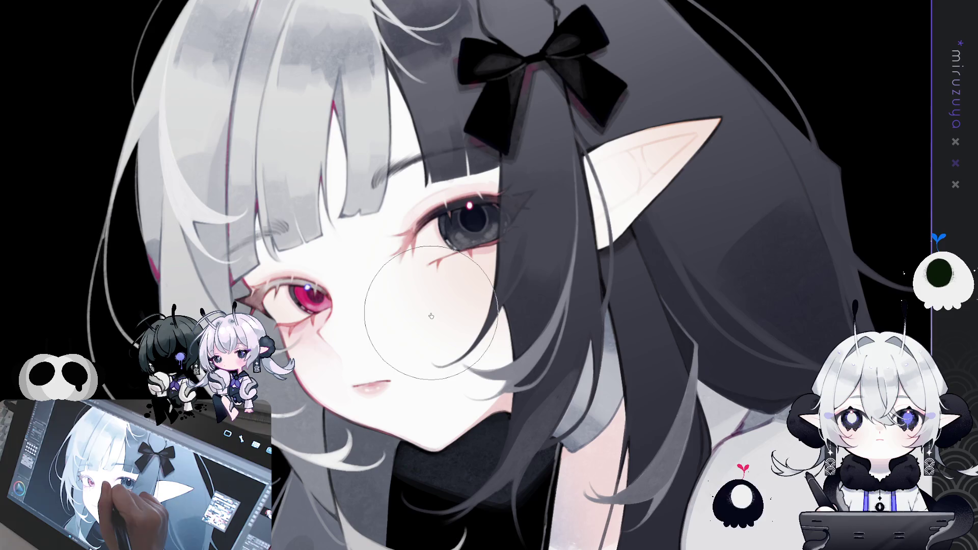
key("bracketleft")
key("bracketleft")
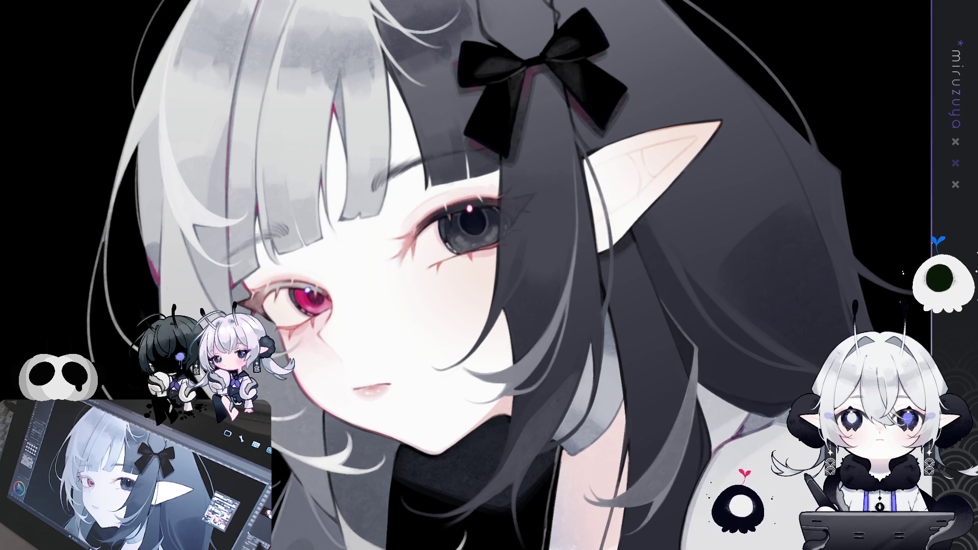
- Return to the unmirrored, fitted view of the whole artwork and repaint the girl's mouth slightly parted
key("h")
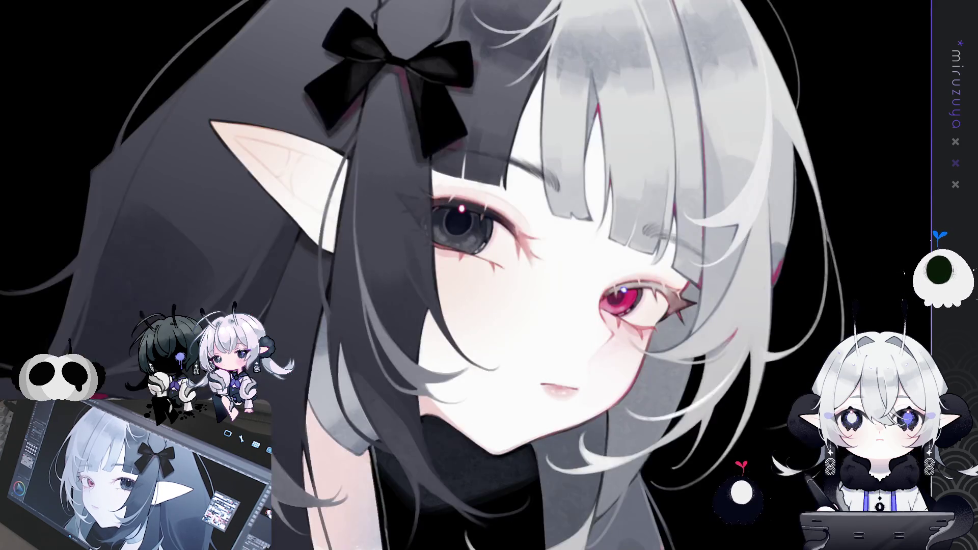
key("h")
key("ctrl+0")
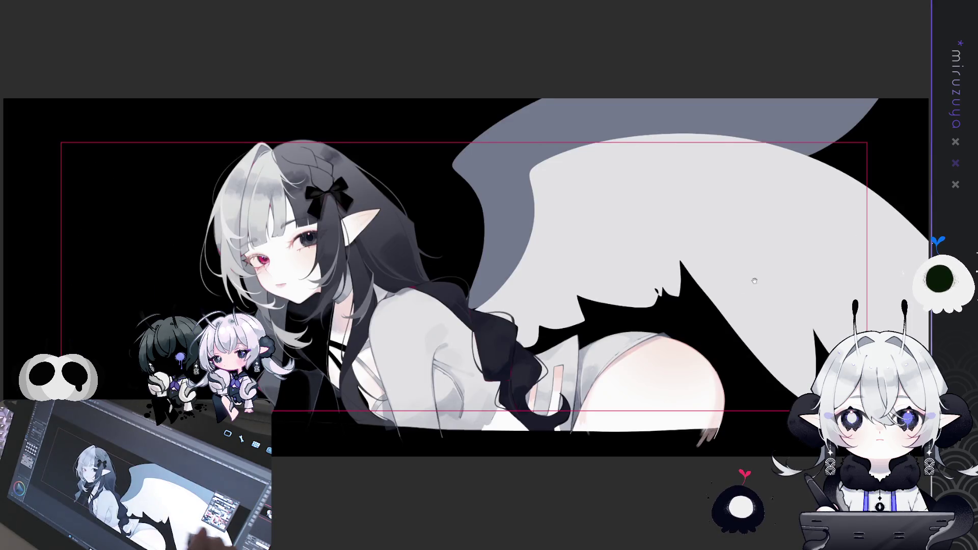
left_click_drag(535, 275, 555, 278)
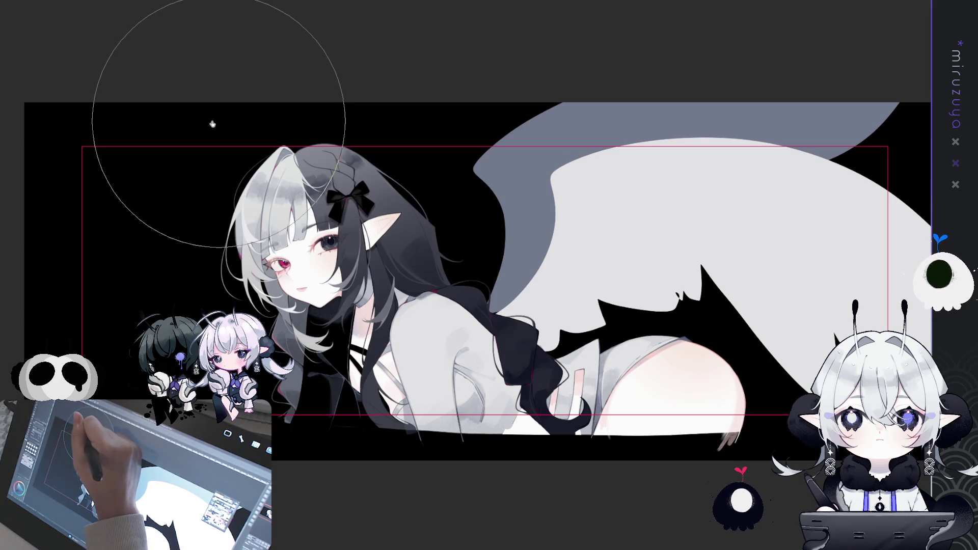
left_click_drag(219, 124, 229, 135)
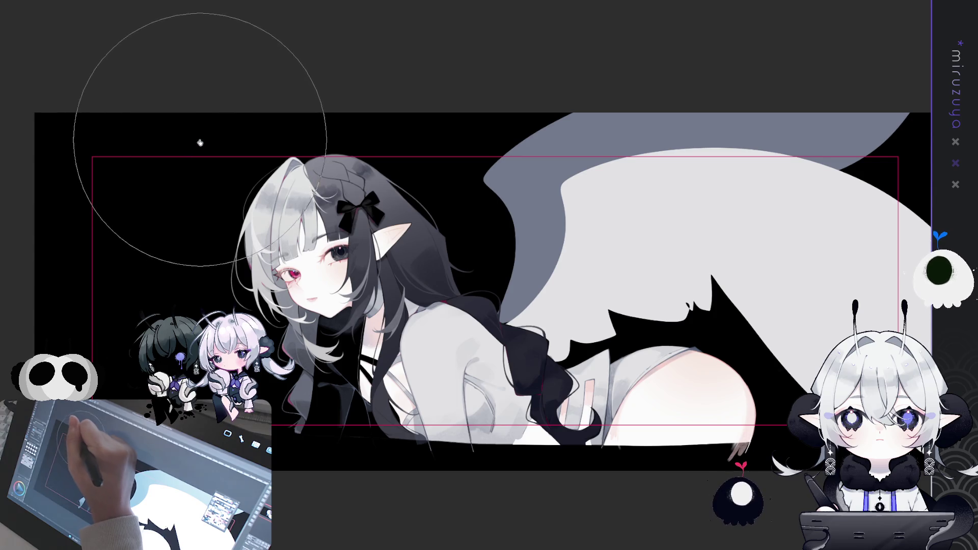
mouse_move(312, 311)
left_mouse_down()
mouse_move(319, 338)
mouse_move(314, 329)
left_mouse_up()
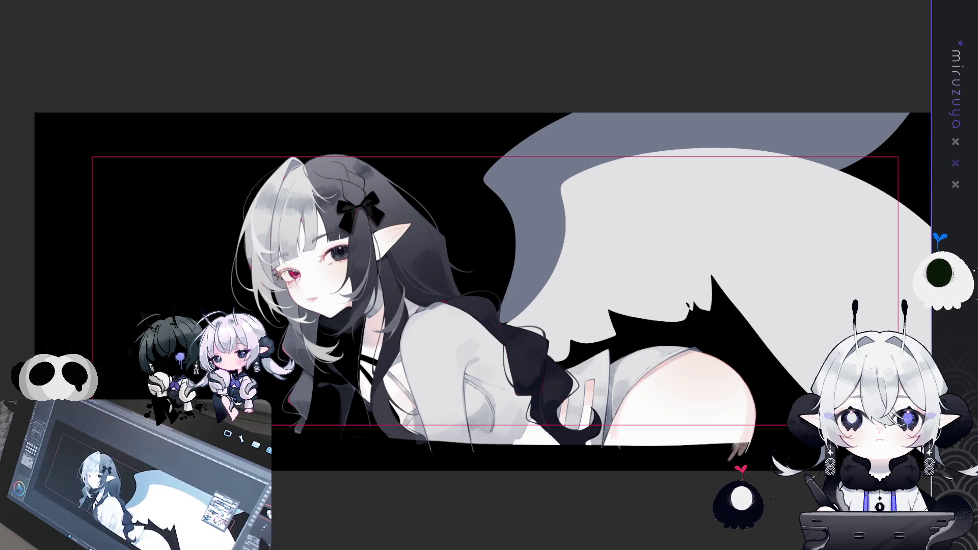
scroll(306, 203, "up", 5)
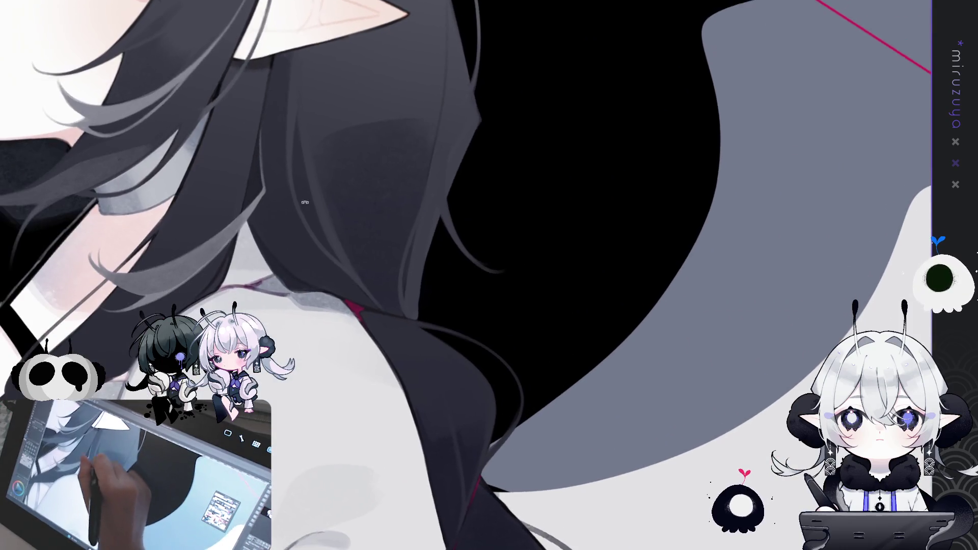
- Zoom in and out on the hair and face
scroll(306, 203, "down", 5)
scroll(726, 353, "up", 2)
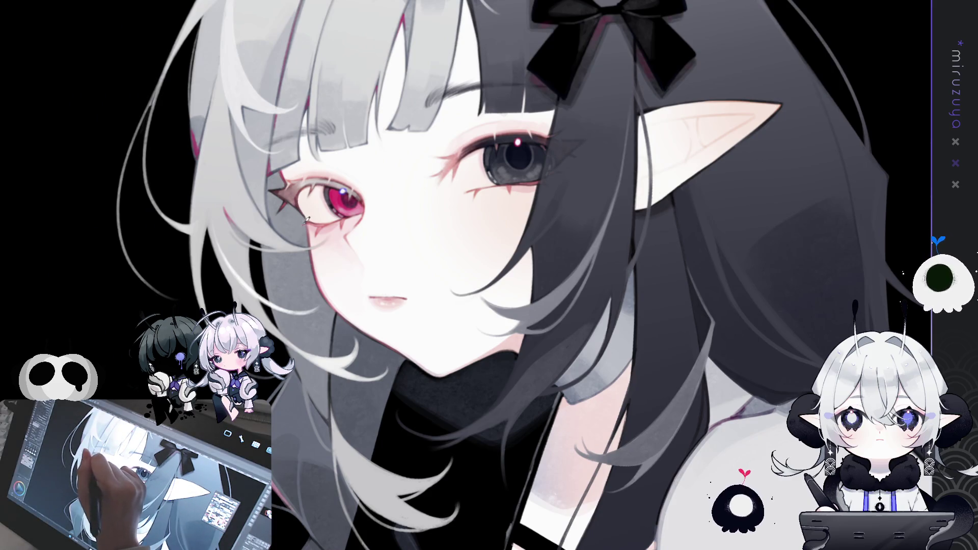
- Pan the view toward the pointed ear and black bow
left_click_drag(718, 436, 721, 465)
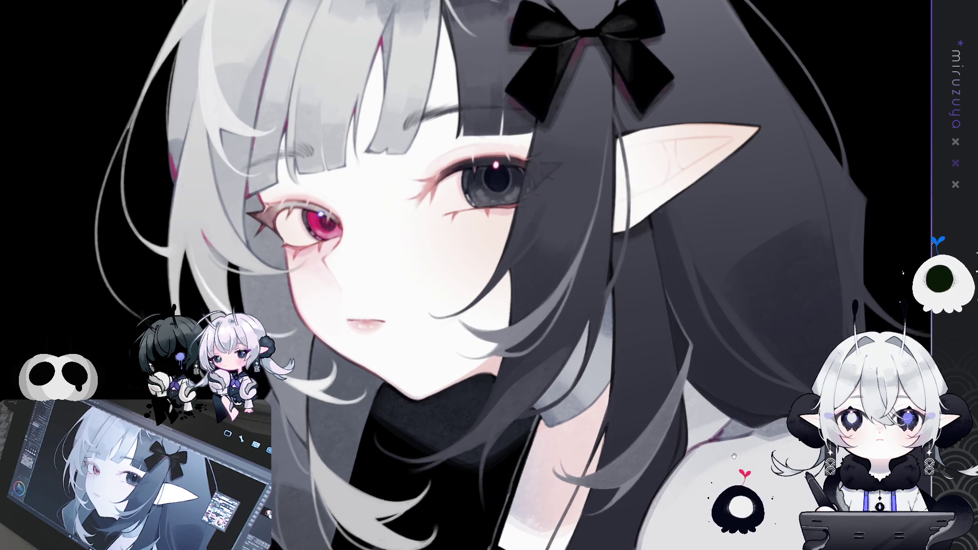
mouse_move(721, 470)
left_mouse_down()
mouse_move(640, 517)
mouse_move(736, 316)
left_mouse_up()
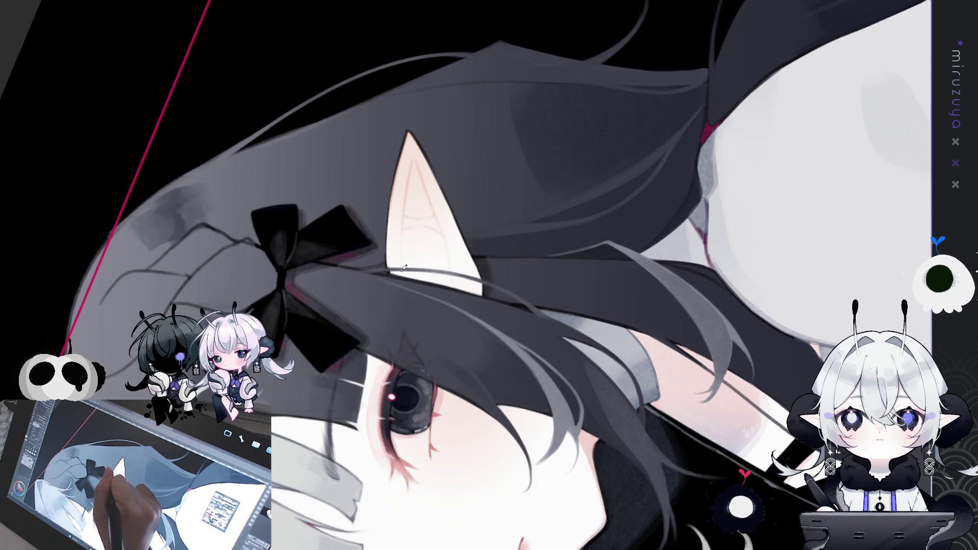
- Paint a pink flush inside the pointed elf ear
left_click_drag(478, 195, 417, 206)
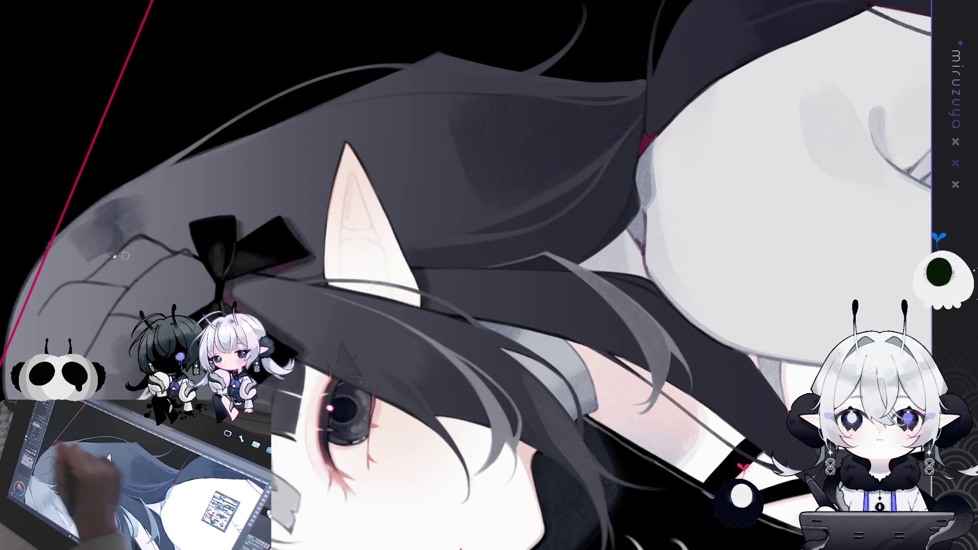
mouse_move(356, 193)
left_mouse_down()
mouse_move(380, 275)
mouse_move(391, 279)
left_mouse_up()
left_click_drag(385, 246, 395, 235)
- Level the view and move it down to the shoulder and chest under the long hair
left_click_drag(510, 139, 395, 196)
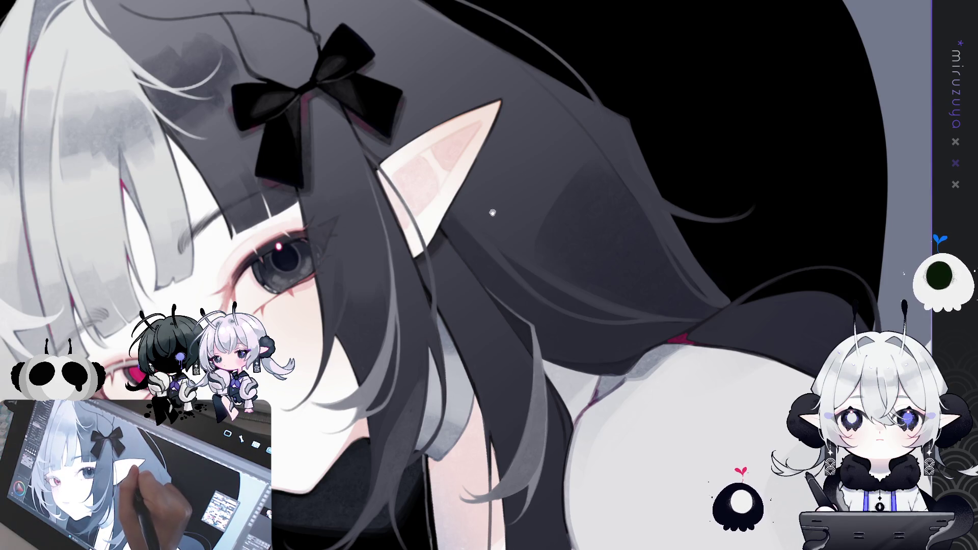
left_click_drag(459, 212, 457, 200)
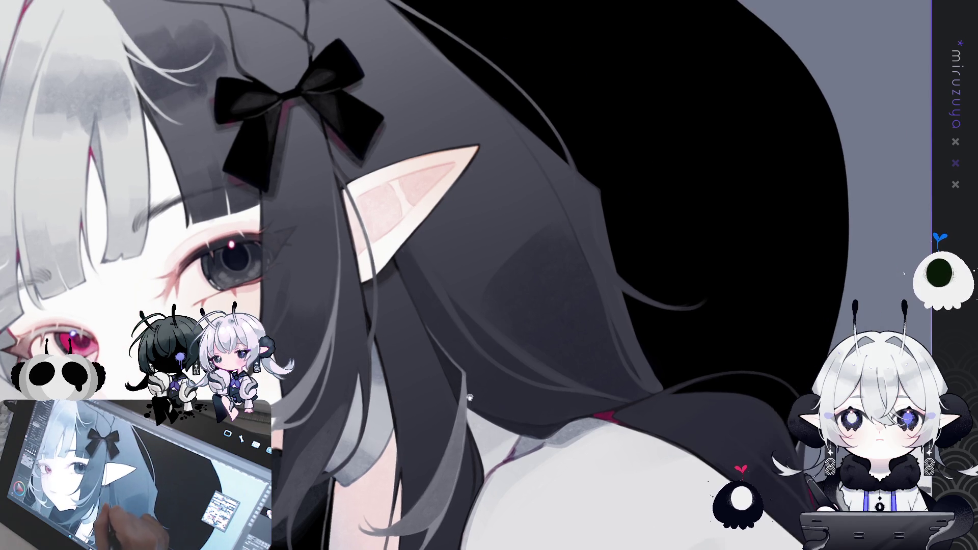
left_click_drag(563, 373, 454, 226)
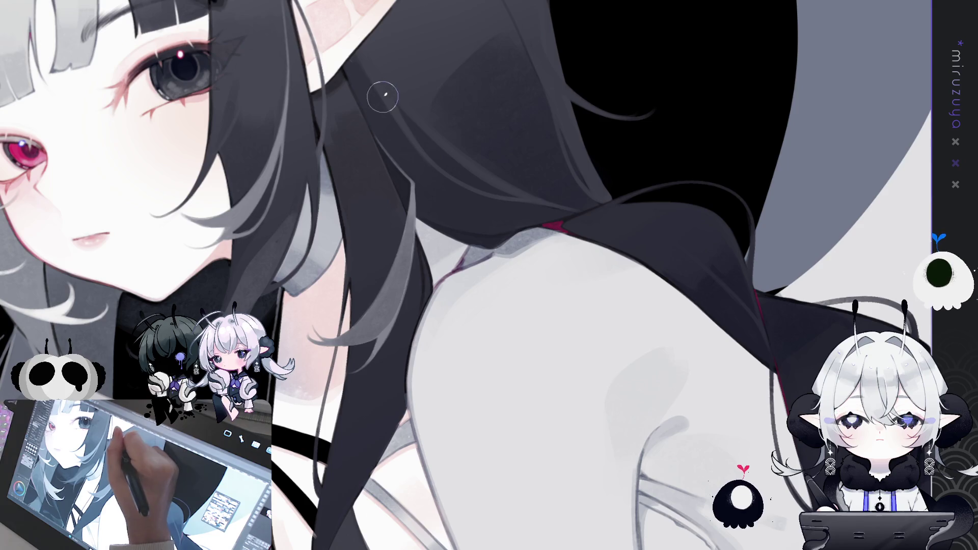
left_click_drag(519, 347, 555, 99)
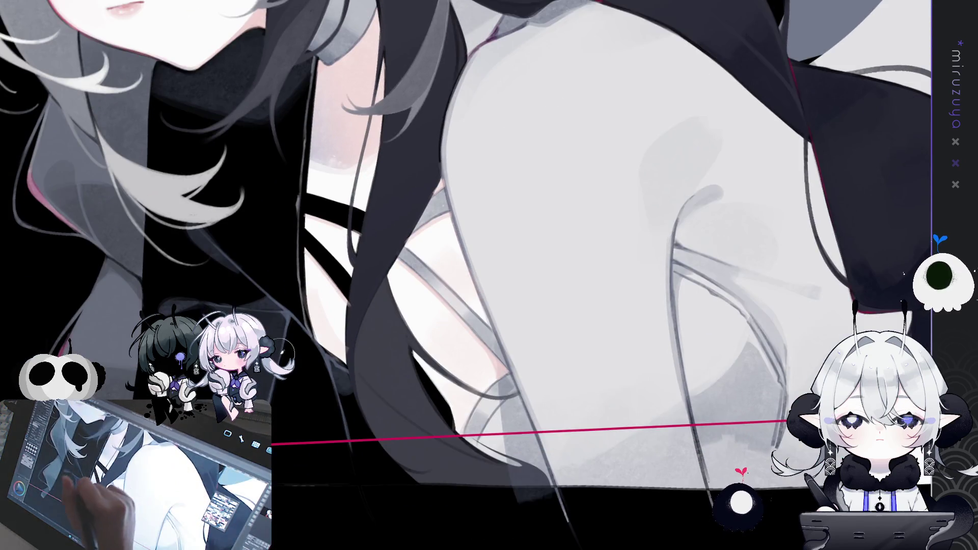
- Tilt the canvas and softly retouch the dark hair edge over the white shoulder with light strokes
left_click_drag(357, 349, 393, 520)
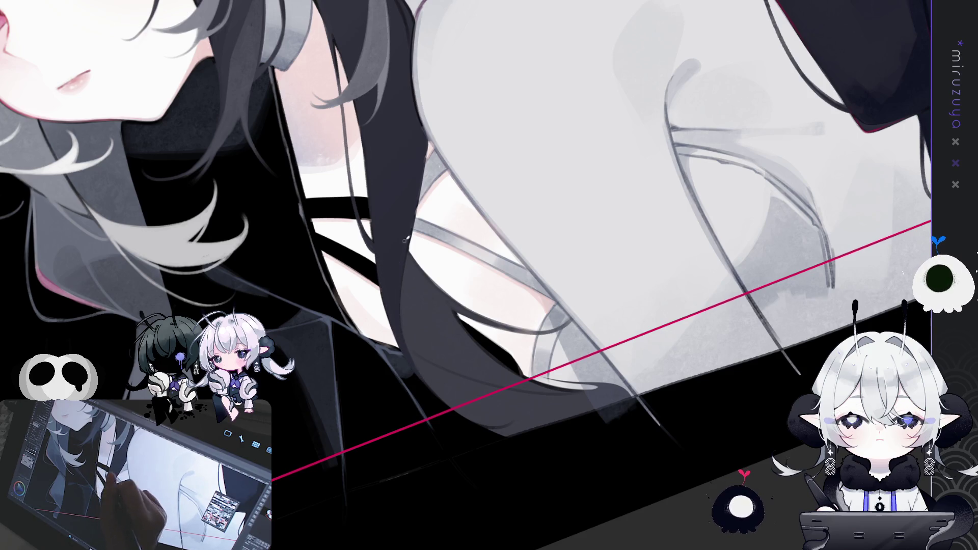
left_click_drag(402, 347, 361, 229)
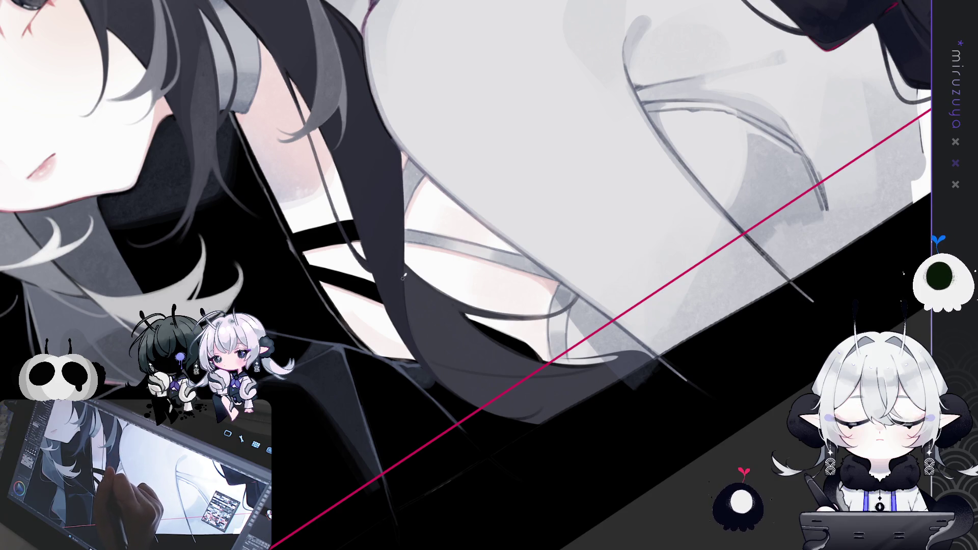
left_click_drag(422, 360, 671, 341)
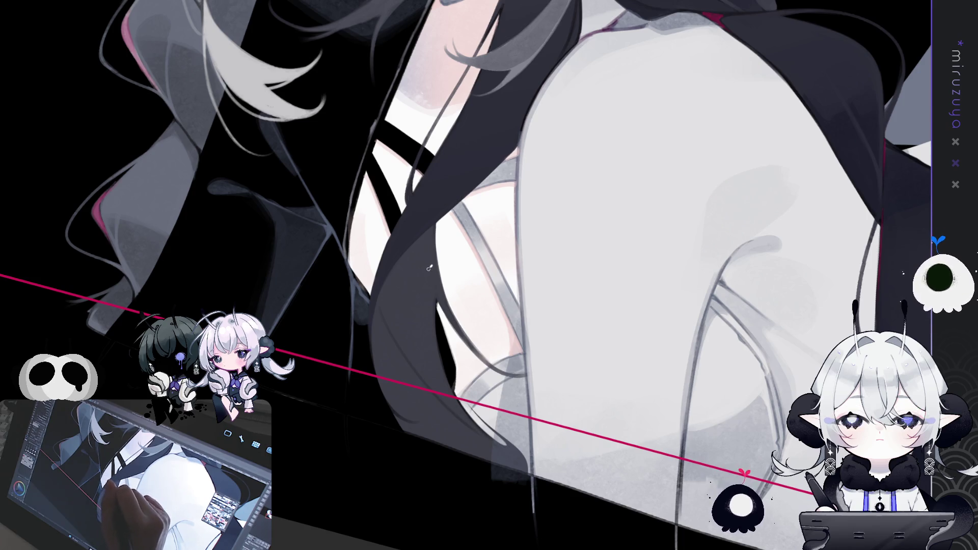
left_click_drag(434, 298, 439, 219)
left_click_drag(627, 39, 584, 57)
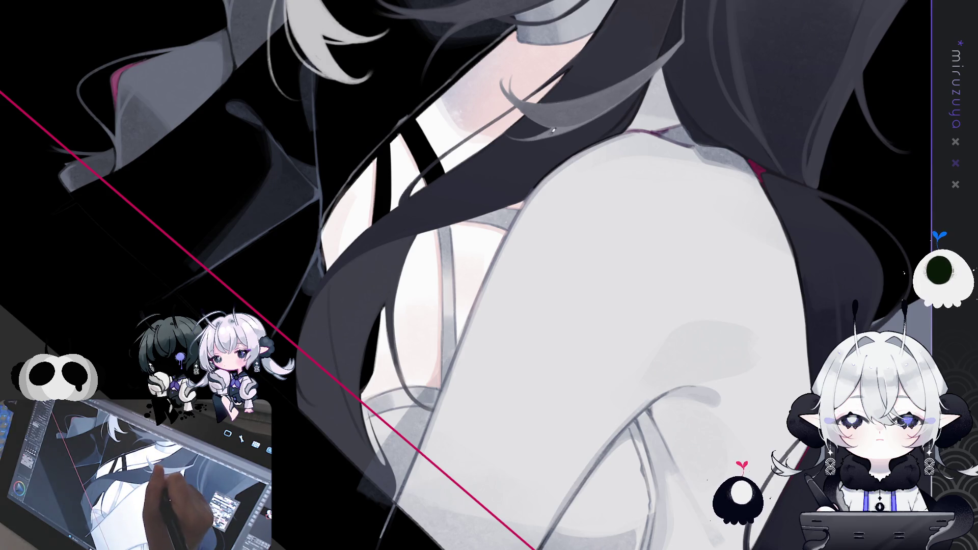
left_click_drag(387, 242, 361, 367)
left_click_drag(387, 416, 411, 380)
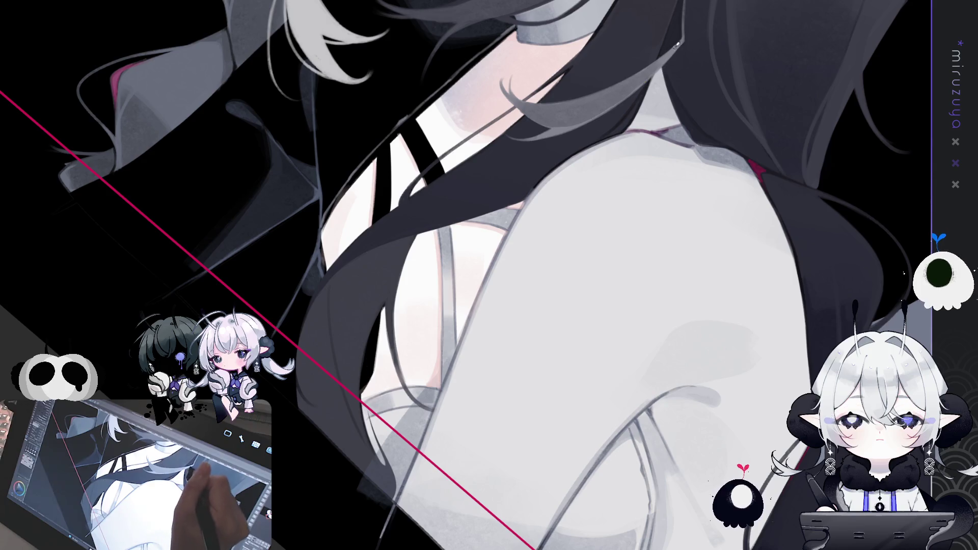
scroll(620, 163, "up", 5)
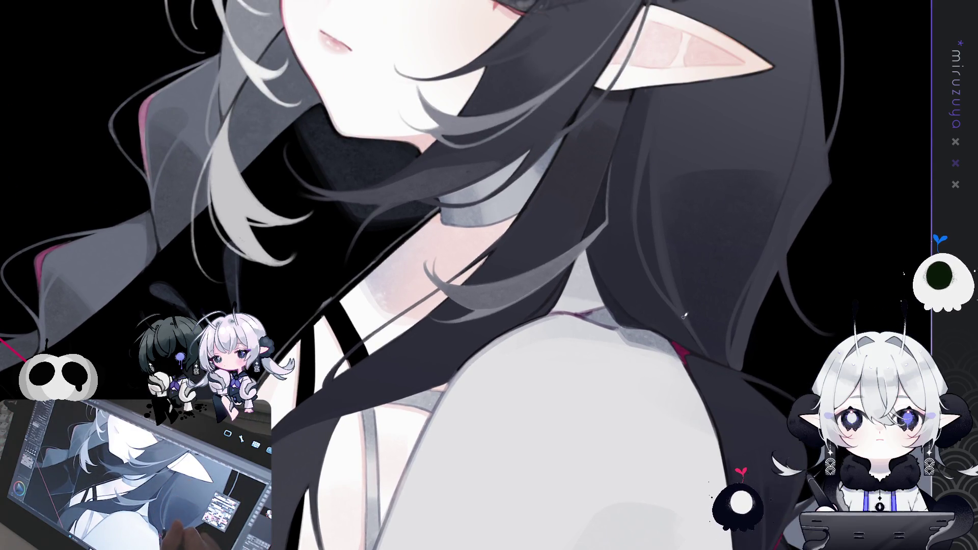
scroll(703, 106, "down", 5)
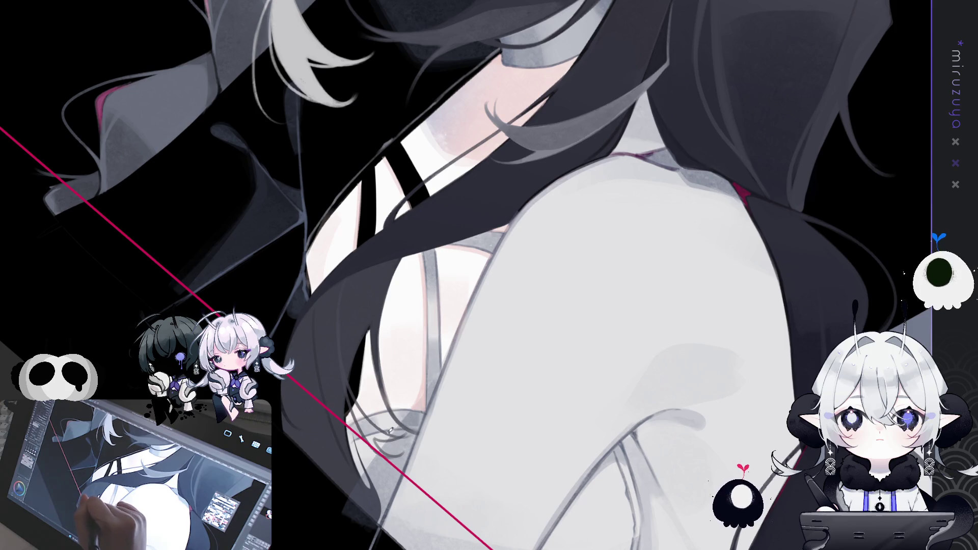
- Dab one tiny white speck onto the dark hair beside the shoulder using a smaller brush
mouse_move(637, 229)
left_mouse_down()
mouse_move(670, 286)
mouse_move(608, 143)
left_mouse_up()
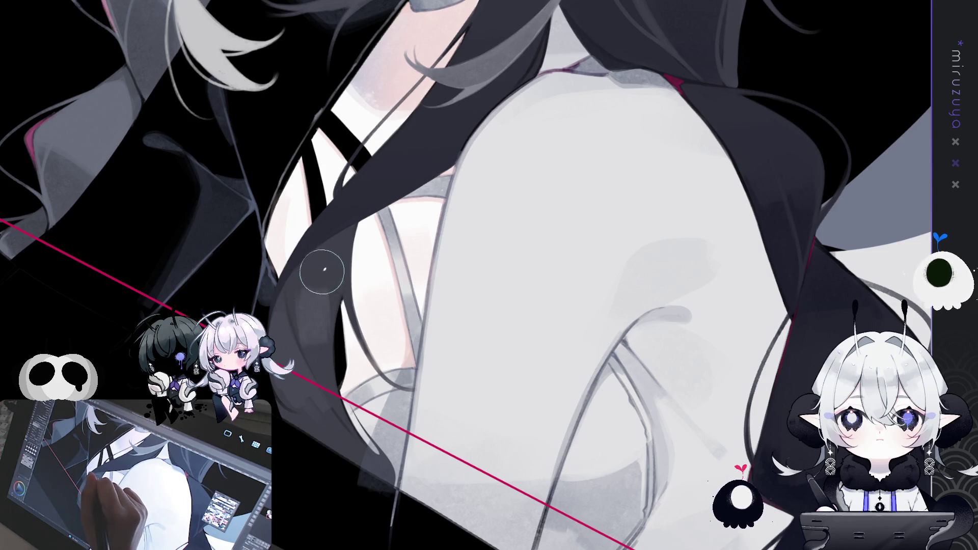
key("e")
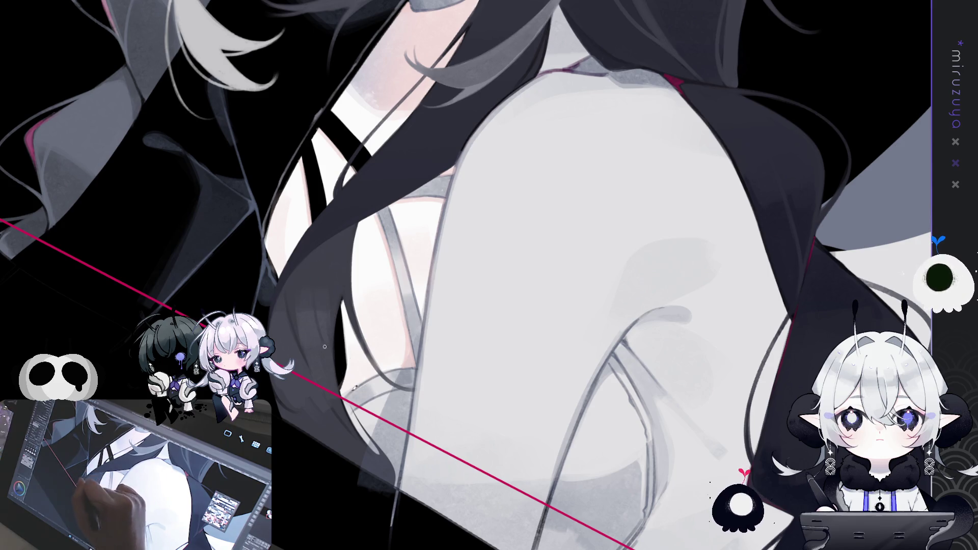
left_click(315, 304)
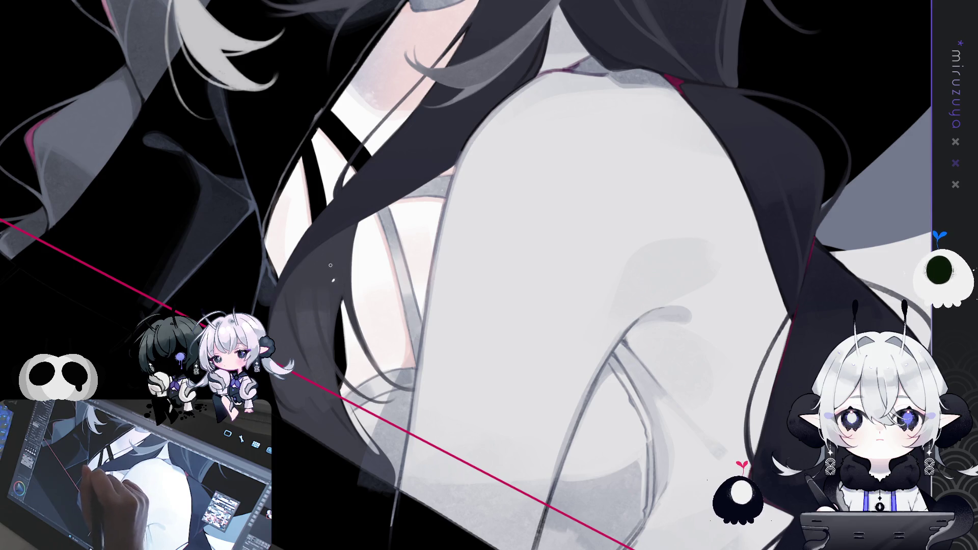
mouse_move(349, 293)
left_mouse_down()
mouse_move(497, 467)
mouse_move(562, 420)
left_mouse_up()
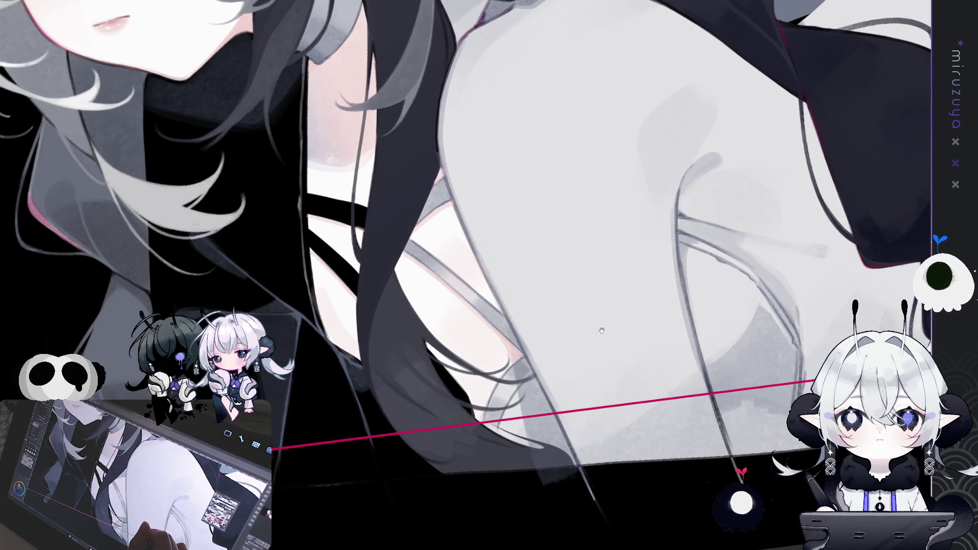
left_click_drag(429, 245, 455, 252)
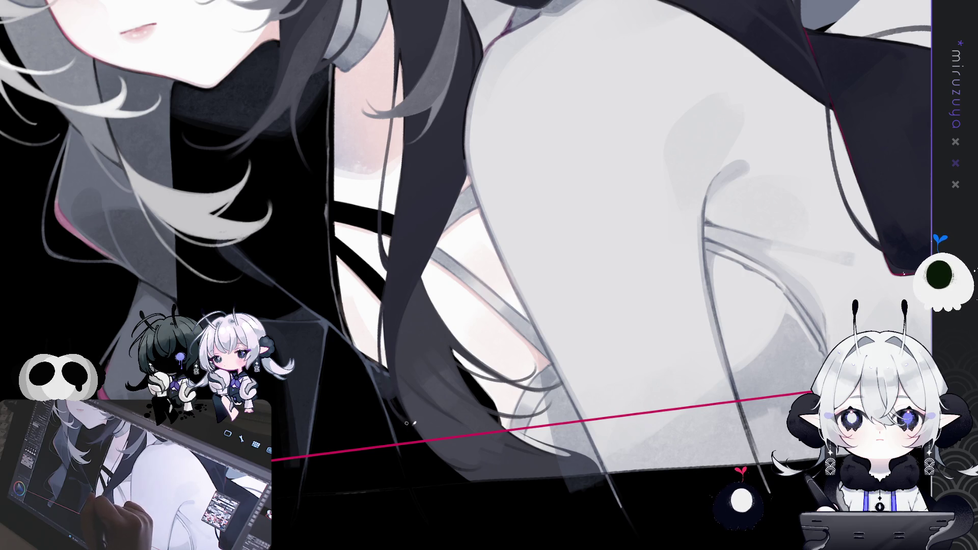
left_click_drag(412, 422, 407, 201)
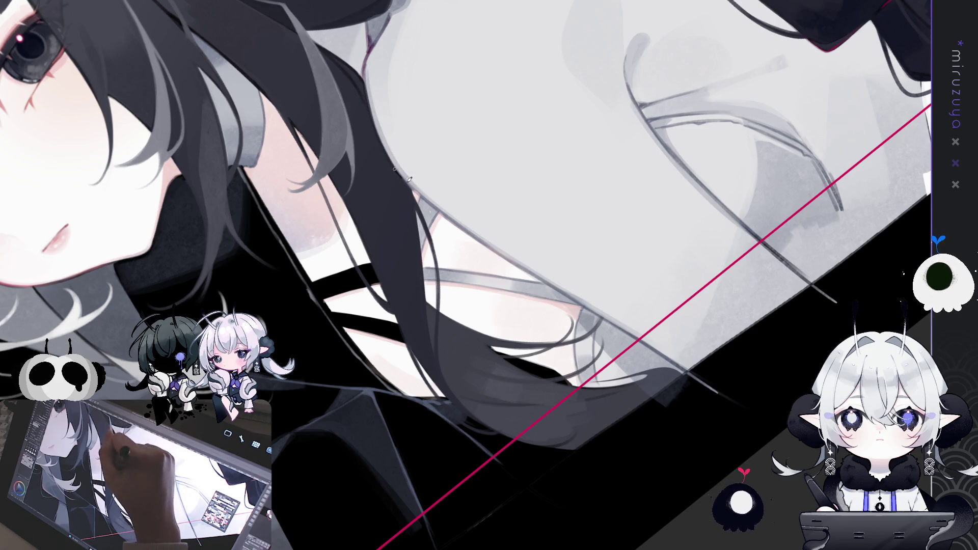
mouse_move(374, 134)
left_mouse_down()
mouse_move(502, 36)
mouse_move(96, 139)
left_mouse_up()
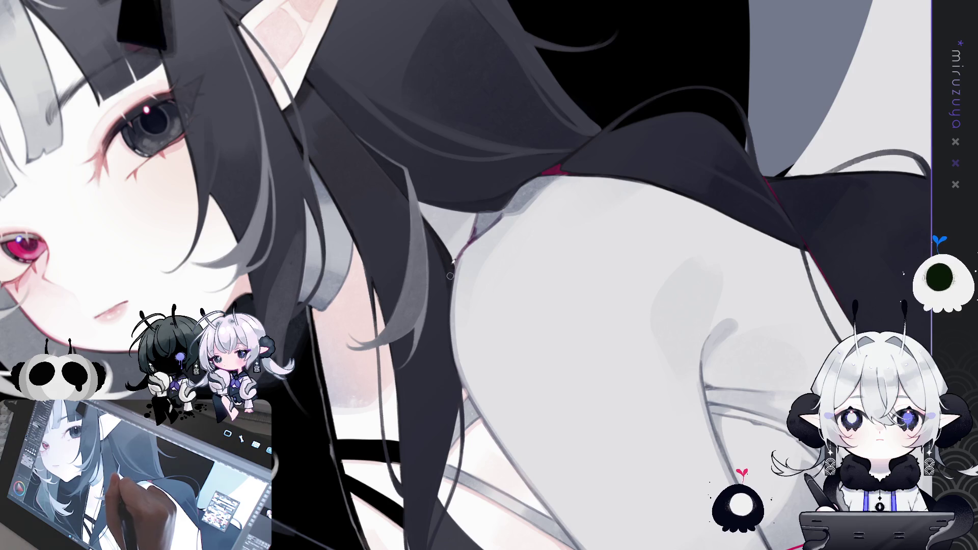
mouse_move(450, 280)
left_mouse_down()
mouse_move(637, 182)
mouse_move(593, 154)
left_mouse_up()
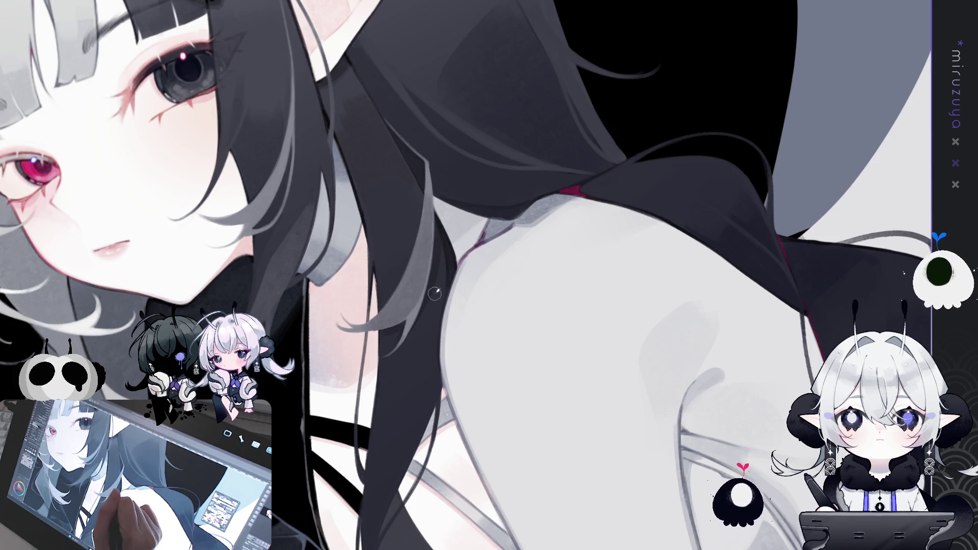
left_click_drag(434, 294, 414, 499)
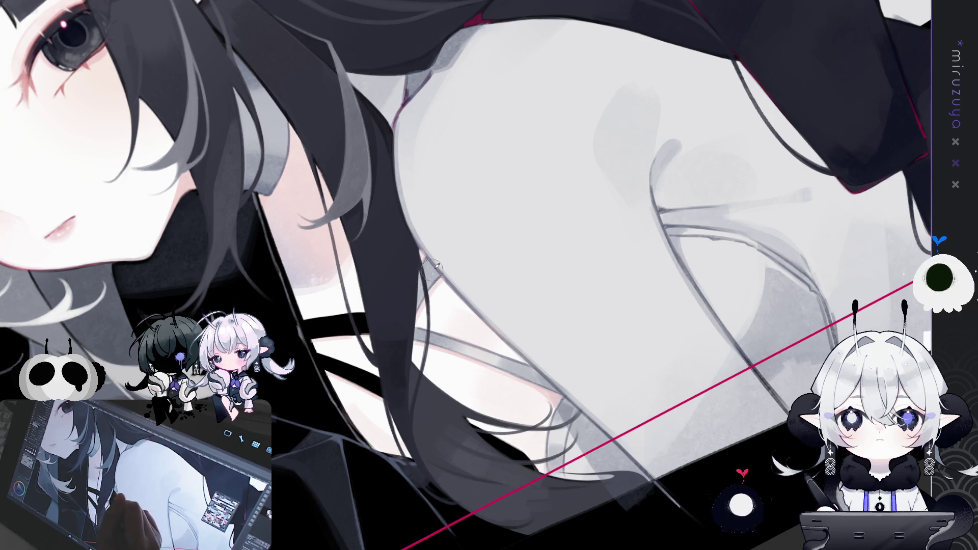
- Straighten the view and brush a faint dark shading stroke on the black hair above the bow
mouse_move(400, 318)
left_mouse_down()
mouse_move(635, 239)
mouse_move(544, 403)
left_mouse_up()
scroll(563, 469, "up", 3)
left_click_drag(563, 469, 642, 441)
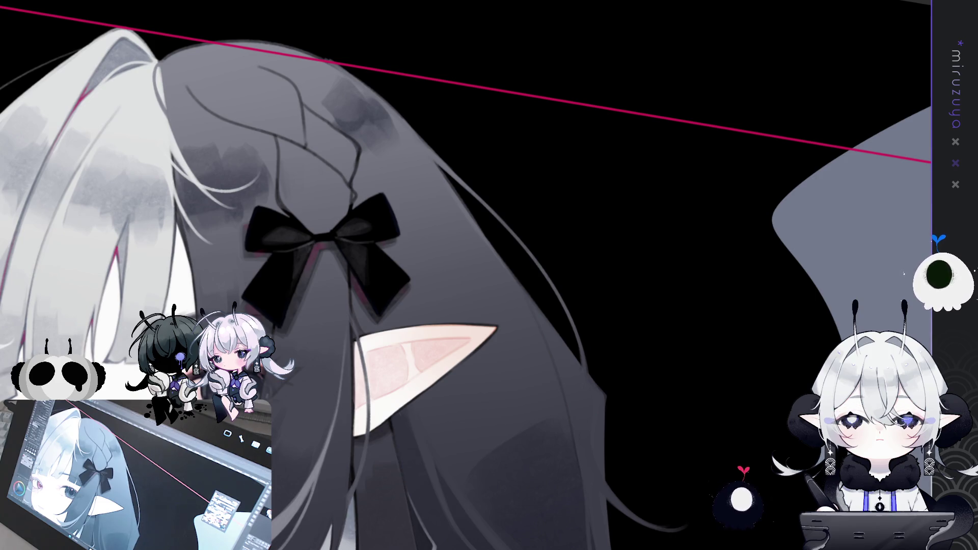
left_click_drag(36, 61, 152, 87)
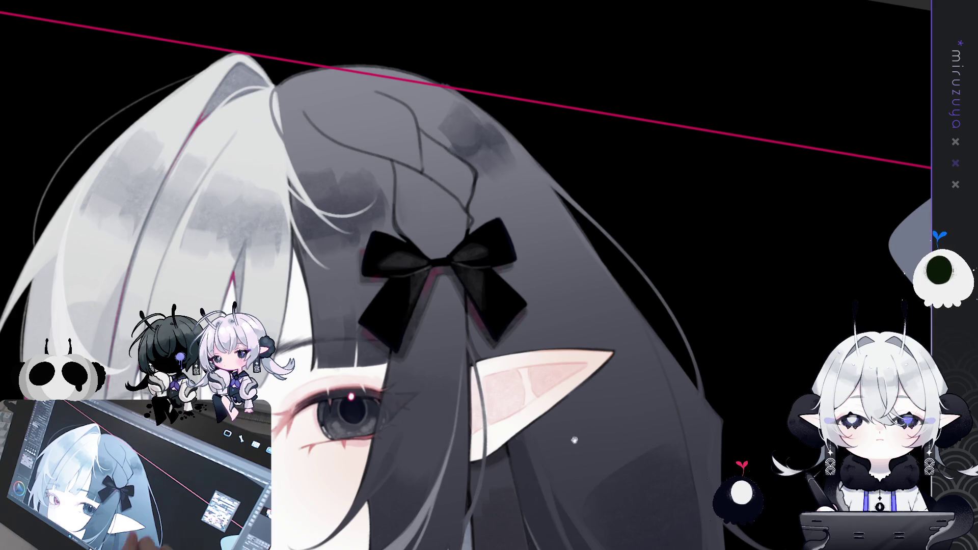
key("ctrl+@")
key("ctrl+@")
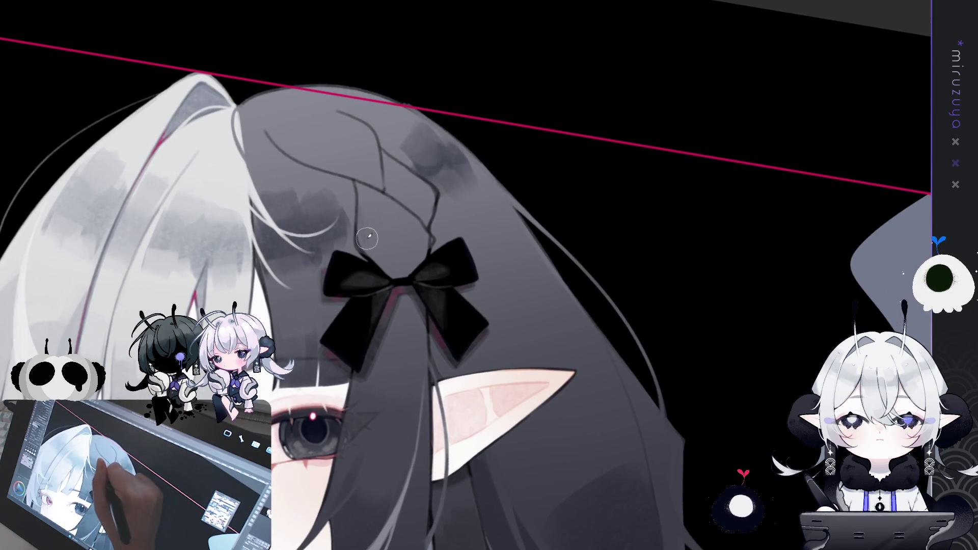
mouse_move(370, 245)
left_mouse_down()
mouse_move(418, 252)
mouse_move(403, 271)
left_mouse_up()
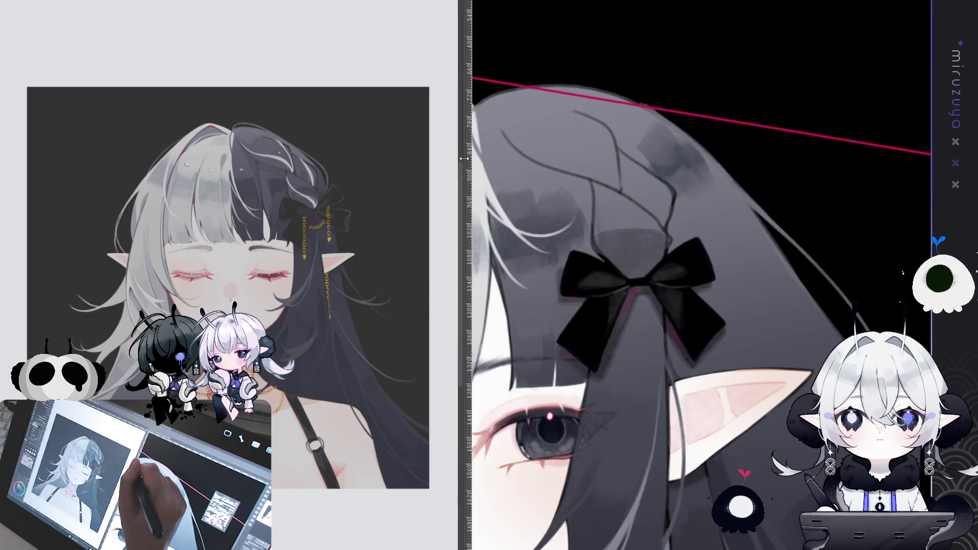
left_click_drag(462, 160, 256, 172)
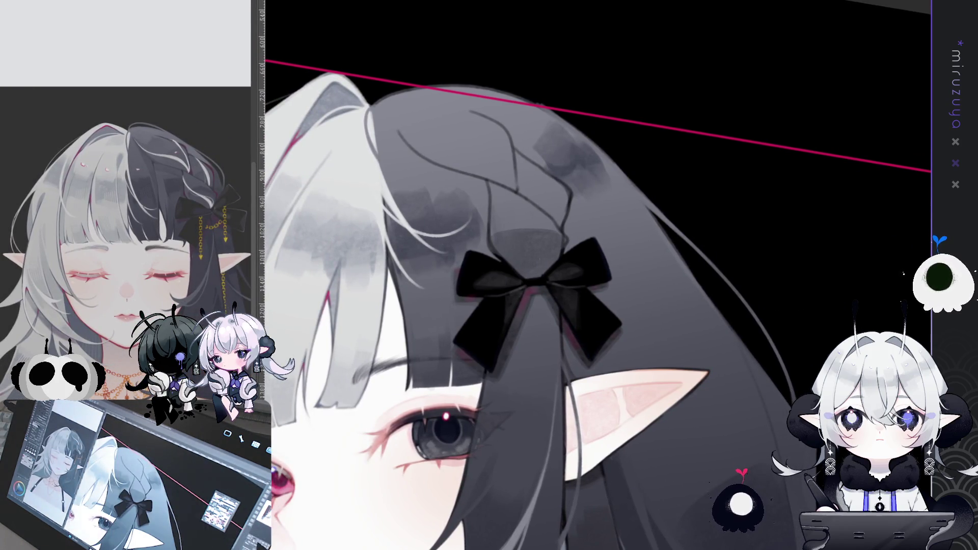
scroll(128, 204, "up", 2)
left_click_drag(127, 229, 96, 166)
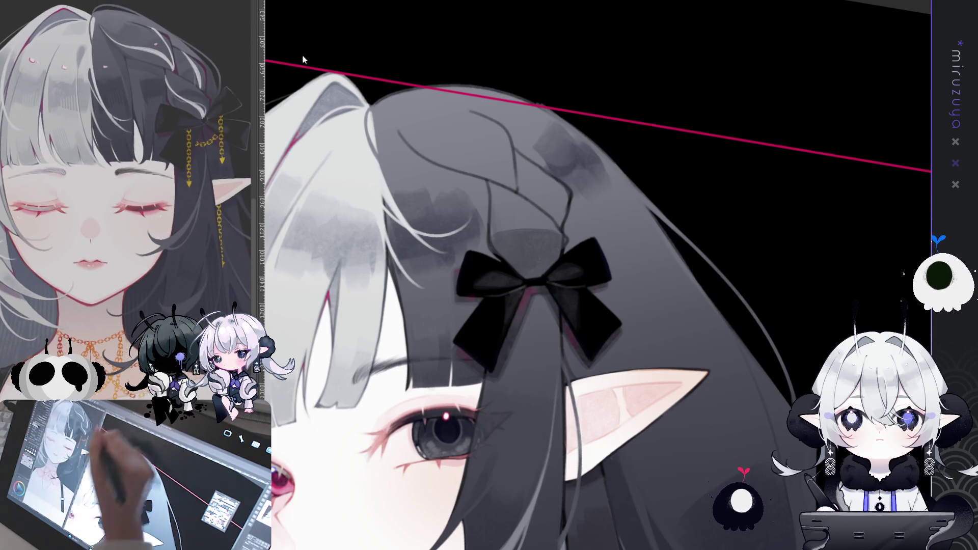
left_click_drag(632, 230, 602, 261)
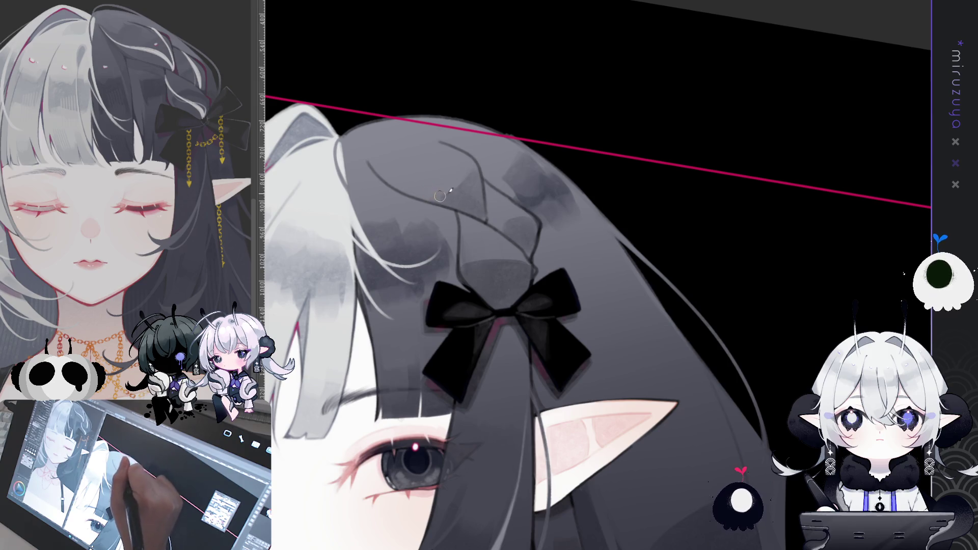
mouse_move(463, 264)
left_mouse_down()
mouse_move(516, 262)
mouse_move(464, 267)
left_mouse_up()
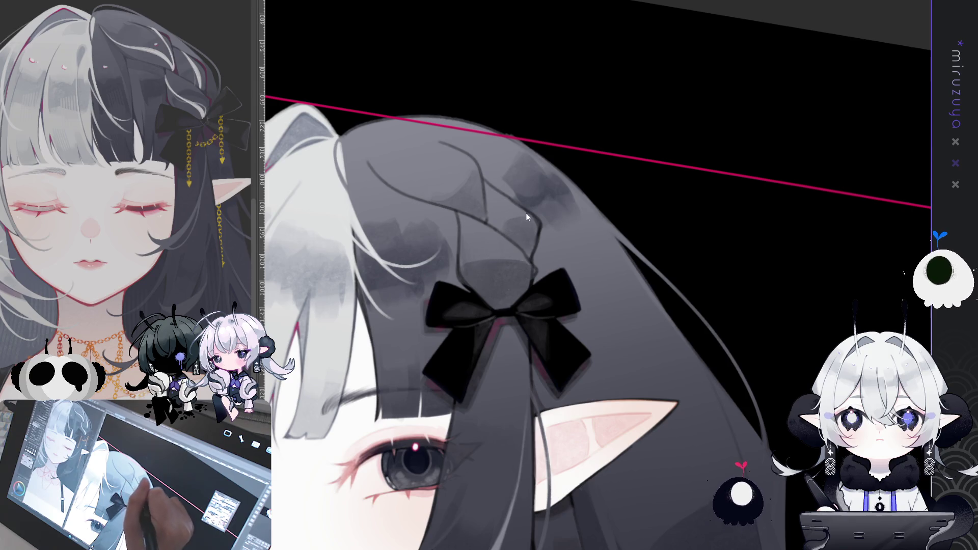
left_click_drag(466, 265, 500, 260)
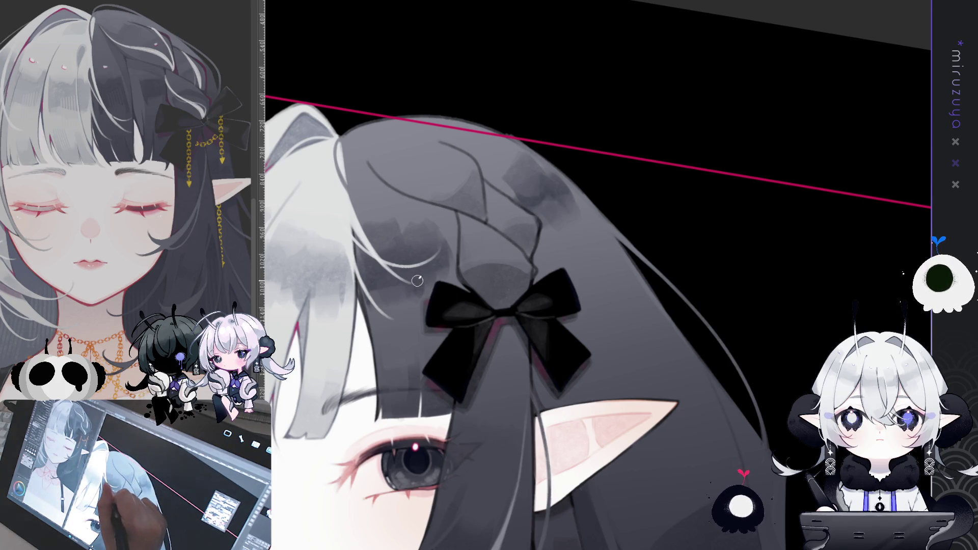
mouse_move(608, 251)
left_mouse_down()
mouse_move(668, 192)
mouse_move(511, 144)
left_mouse_up()
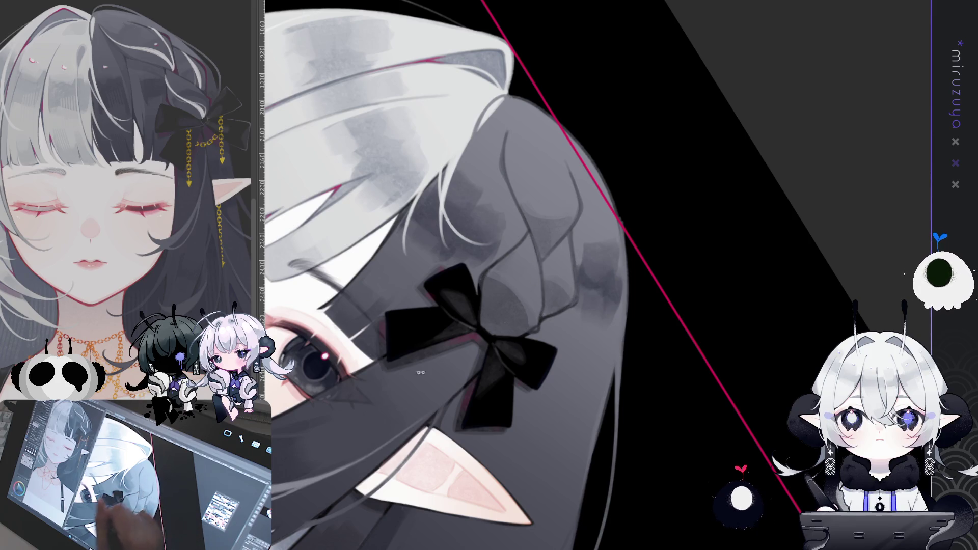
key("ctrl+@")
scroll(573, 487, "down", 3)
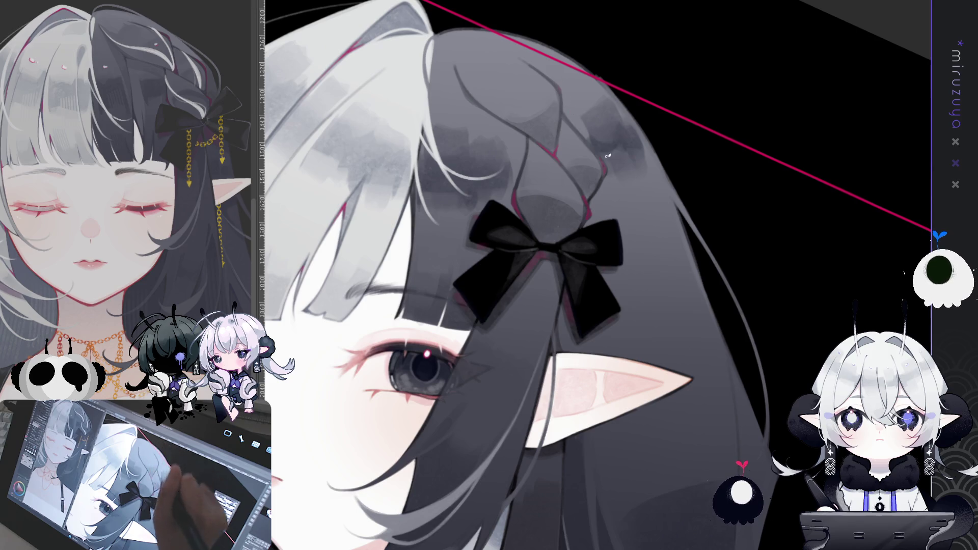
left_click_drag(689, 400, 561, 357)
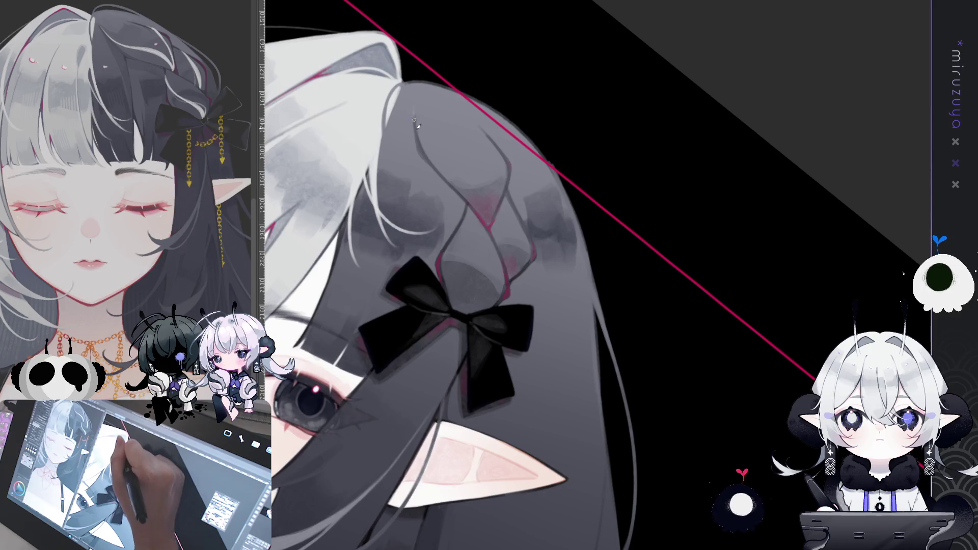
- Stroke several thin white highlight strands through the dark hair just above the black bow
left_click_drag(425, 148, 488, 222)
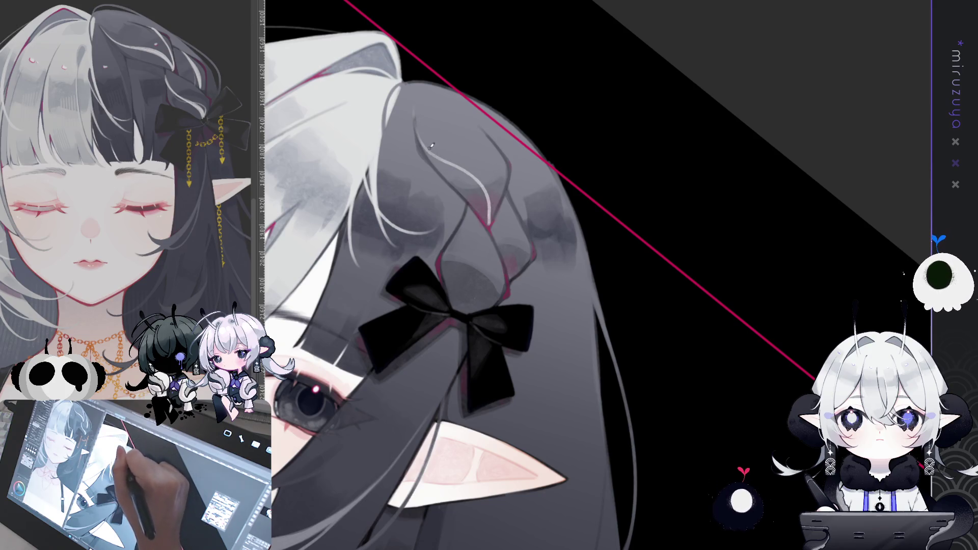
mouse_move(471, 169)
left_mouse_down()
mouse_move(491, 195)
mouse_move(489, 219)
left_mouse_up()
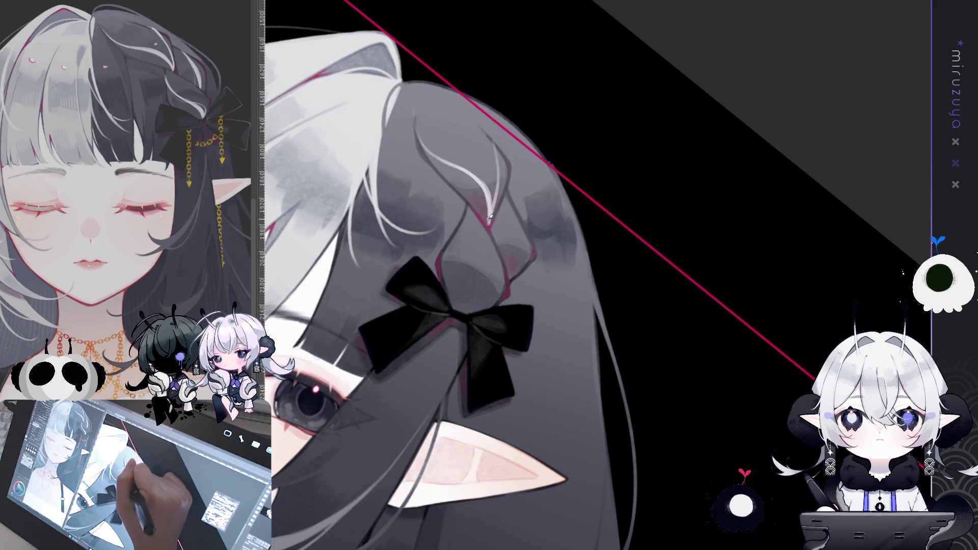
left_click_drag(501, 166, 491, 207)
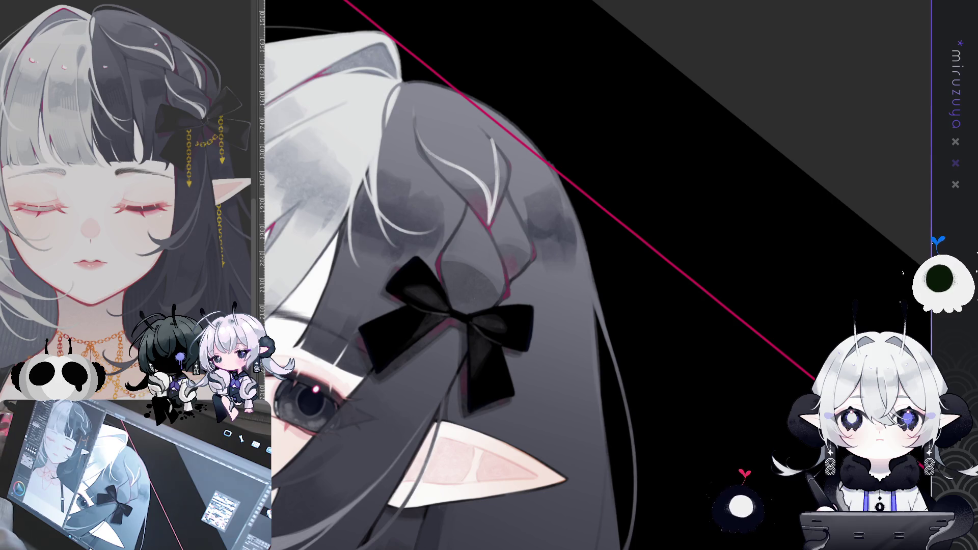
mouse_move(517, 214)
left_mouse_down()
mouse_move(576, 190)
mouse_move(570, 249)
left_mouse_up()
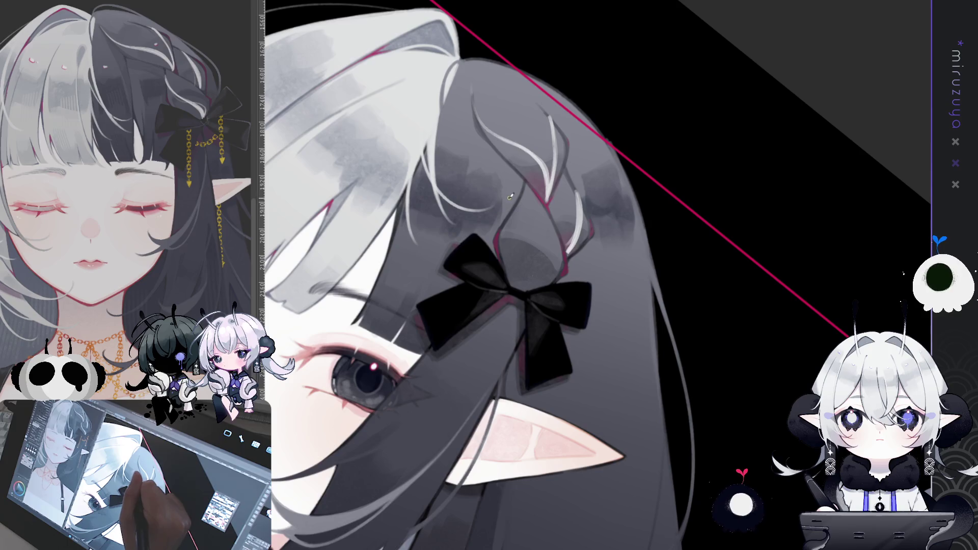
left_click_drag(514, 217, 533, 283)
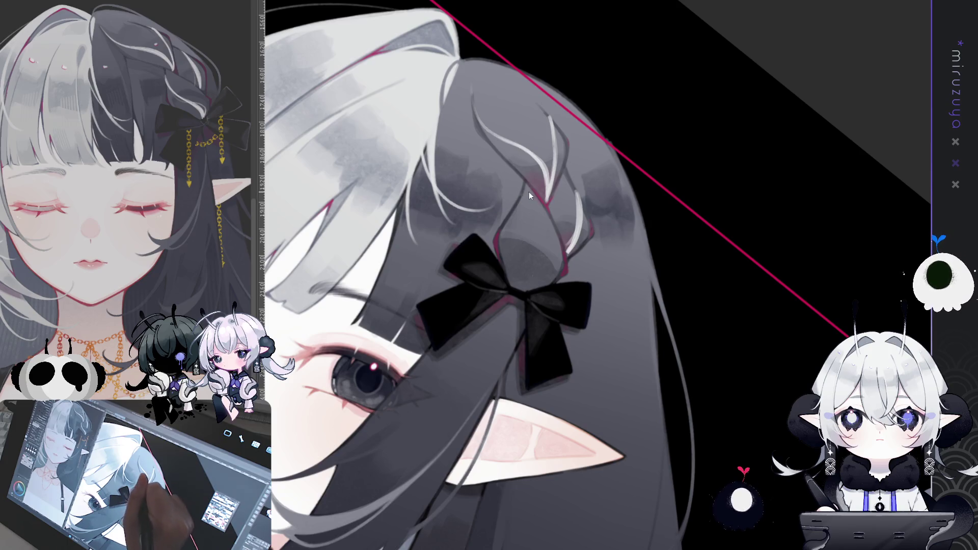
mouse_move(523, 188)
left_mouse_down()
mouse_move(517, 216)
mouse_move(535, 255)
left_mouse_up()
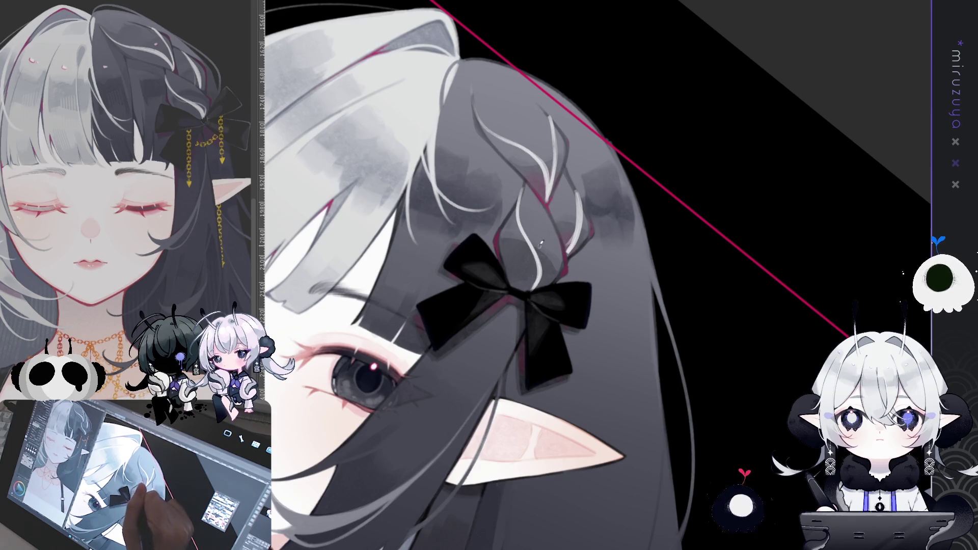
left_click_drag(518, 217, 530, 248)
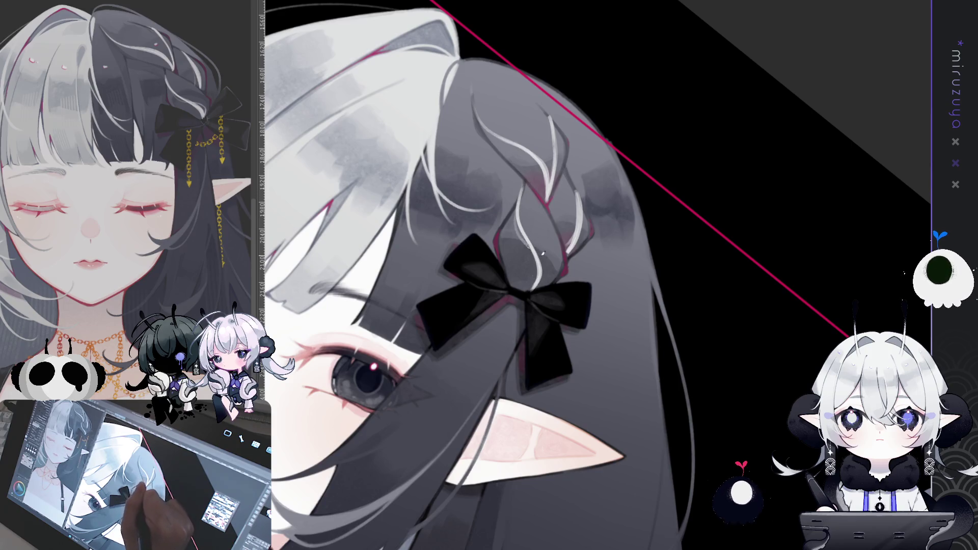
key("ctrl+at")
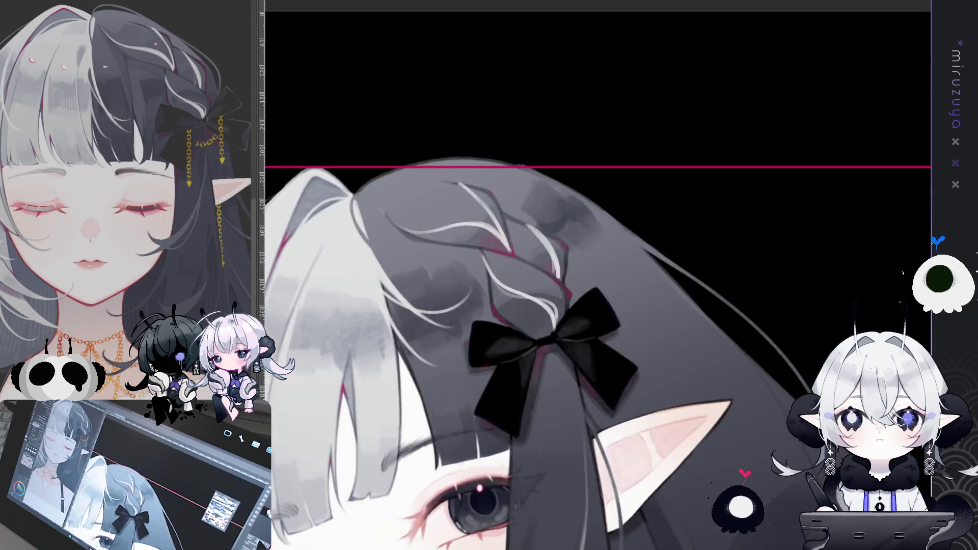
key("ctrl+minus")
key("ctrl+plus")
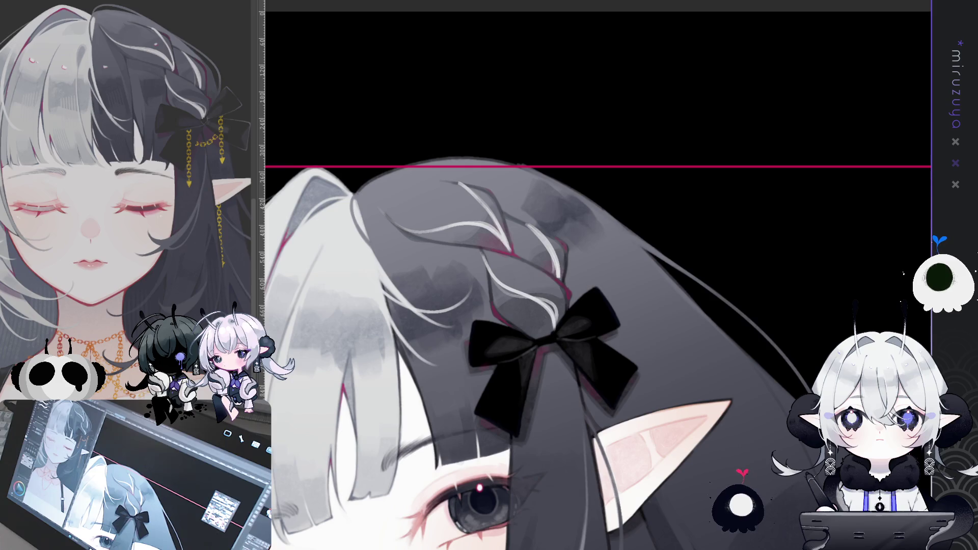
scroll(596, 285, "down", 3)
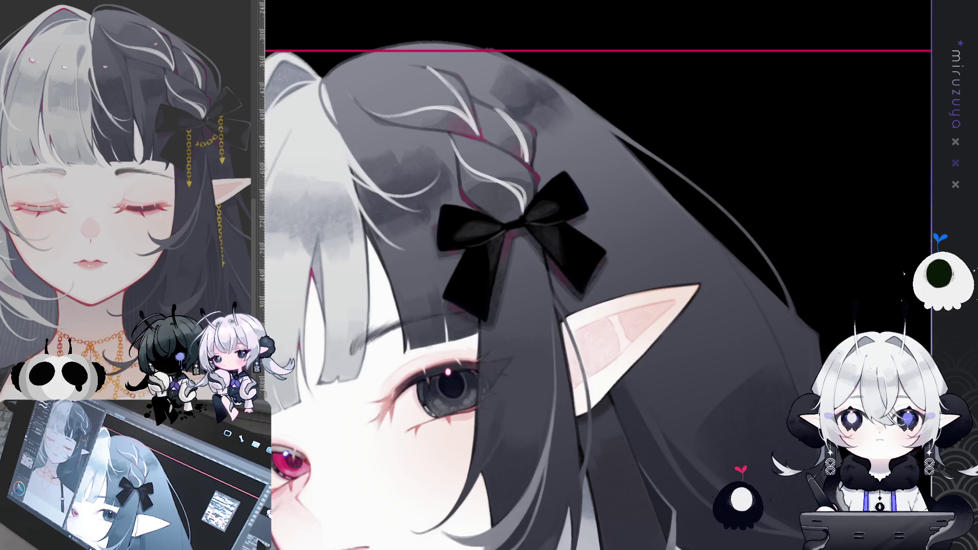
scroll(596, 285, "down", 5)
scroll(596, 285, "up", 4)
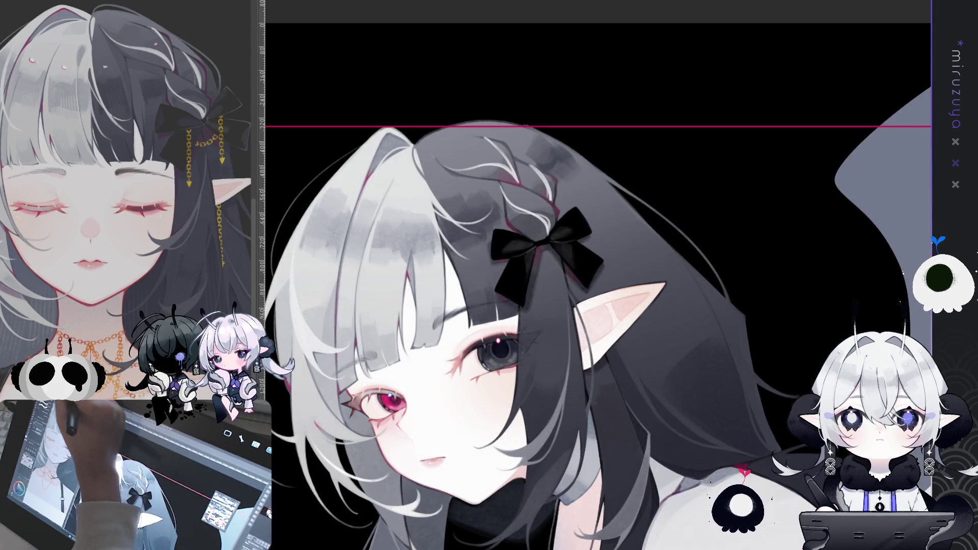
left_click_drag(658, 317, 522, 295)
- Stretch the first gold chain down from the bow, then place a second chain on its right
key("ctrl+t")
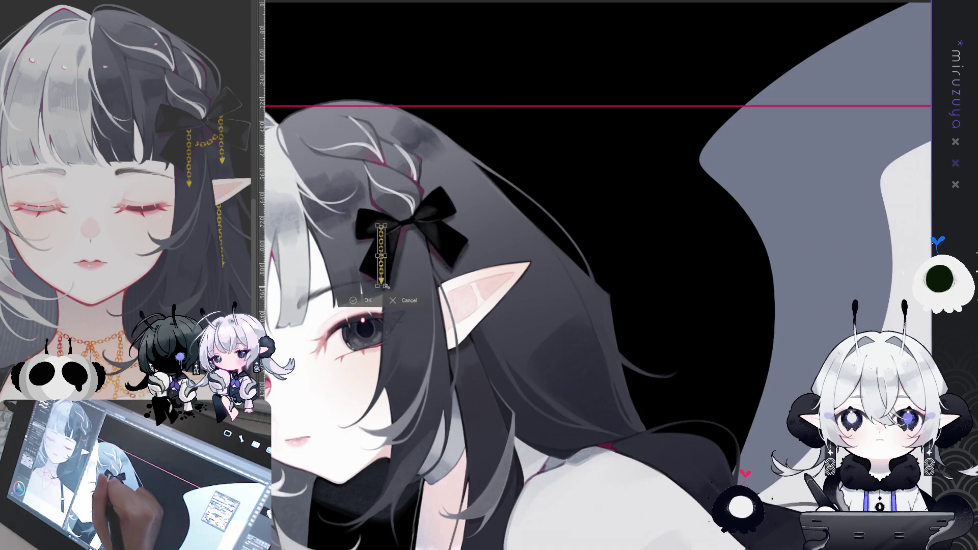
left_click_drag(385, 284, 386, 315)
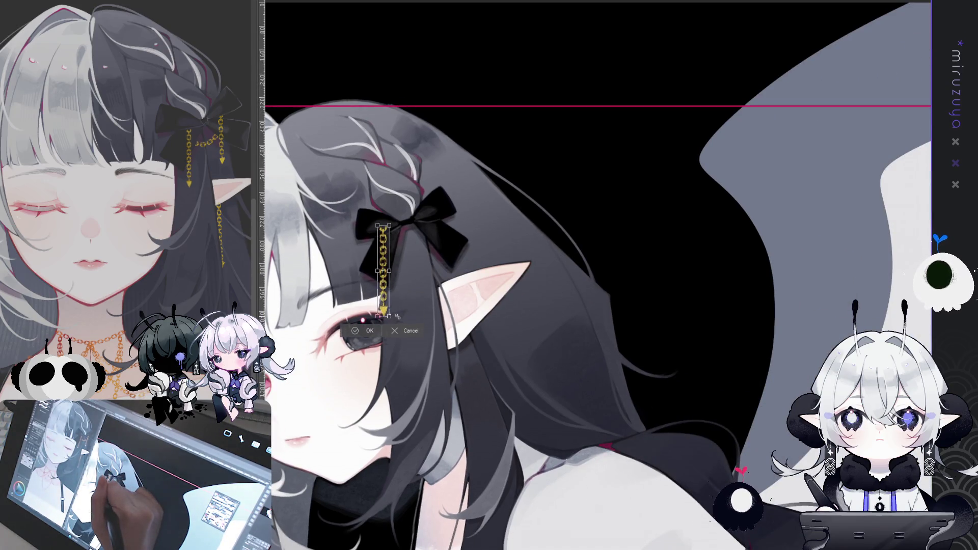
left_click(360, 331)
left_click_drag(457, 268, 572, 216)
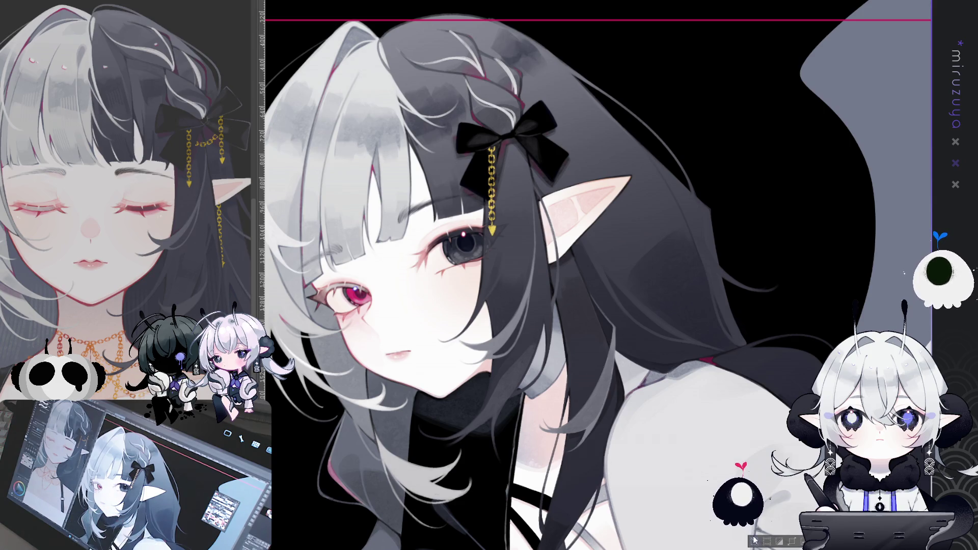
mouse_move(579, 274)
left_mouse_down()
mouse_move(626, 239)
mouse_move(626, 252)
left_mouse_up()
key("Return")
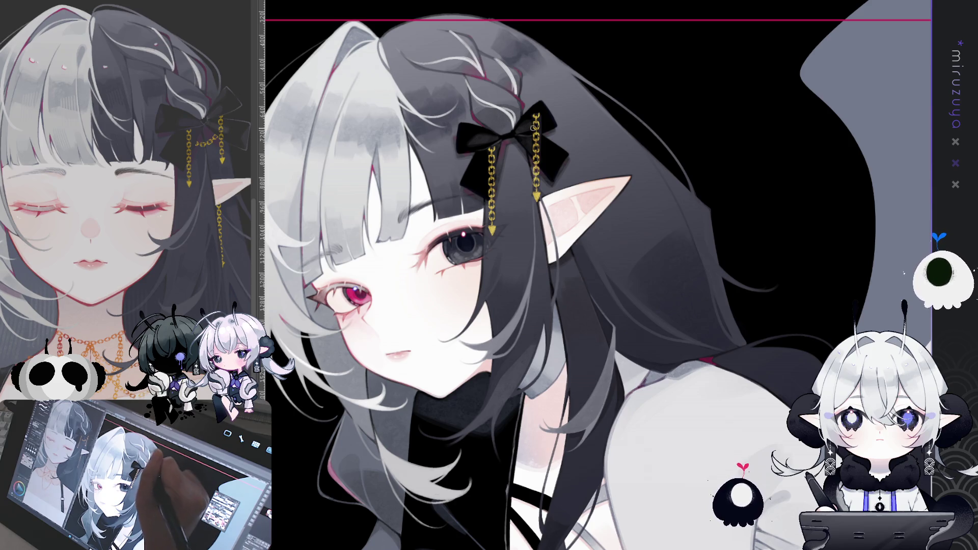
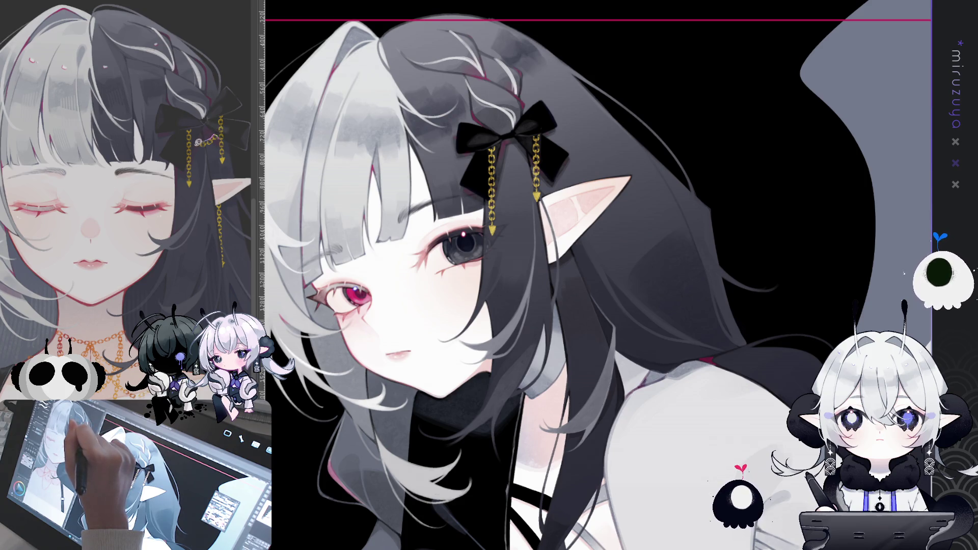
- Copy a piece of the gold chain and scale it into a link bridging the two chains under the bow
left_click_drag(210, 139, 207, 143)
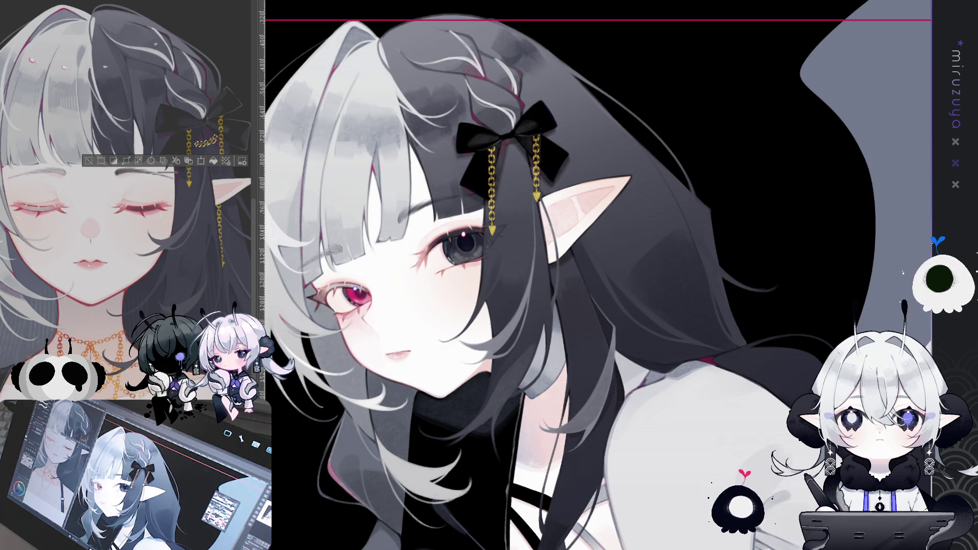
key("ctrl+d")
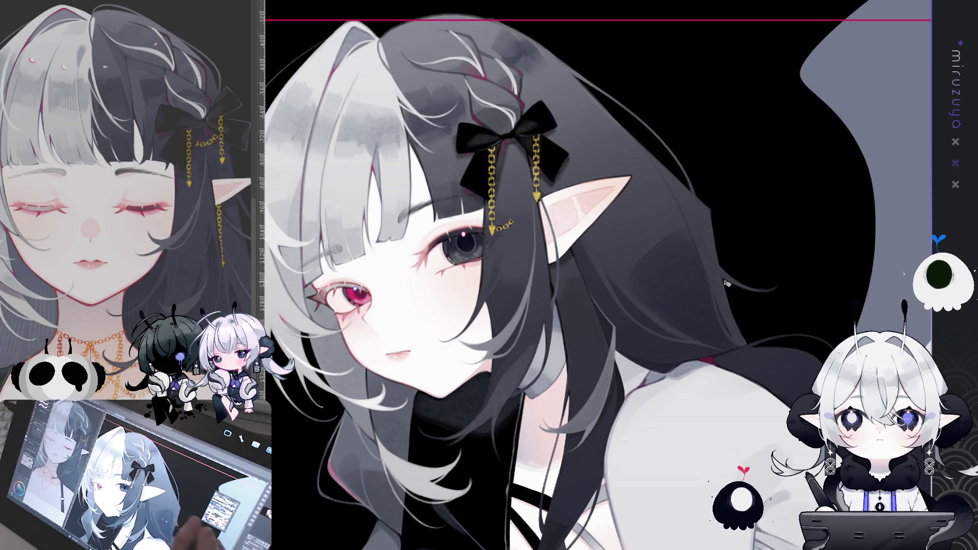
key("ctrl+z")
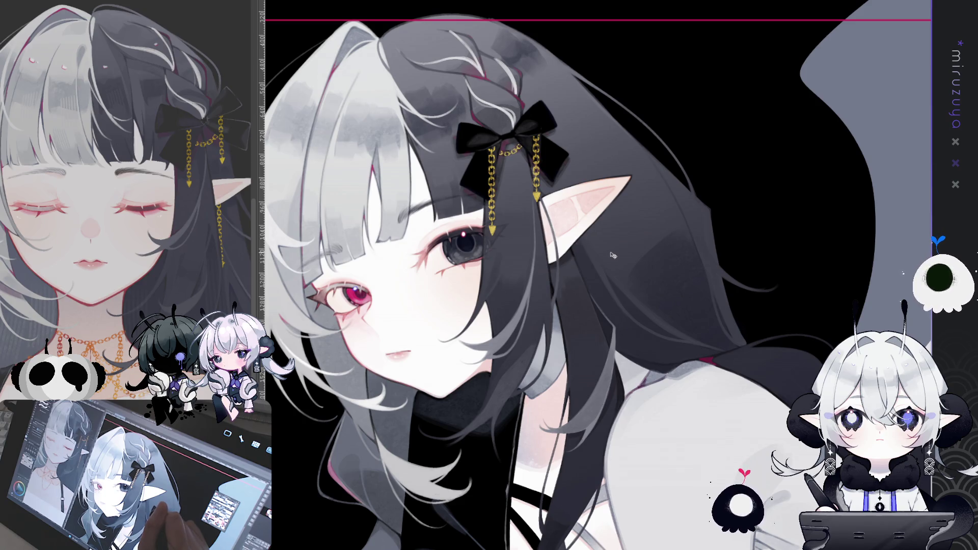
key("ctrl+t")
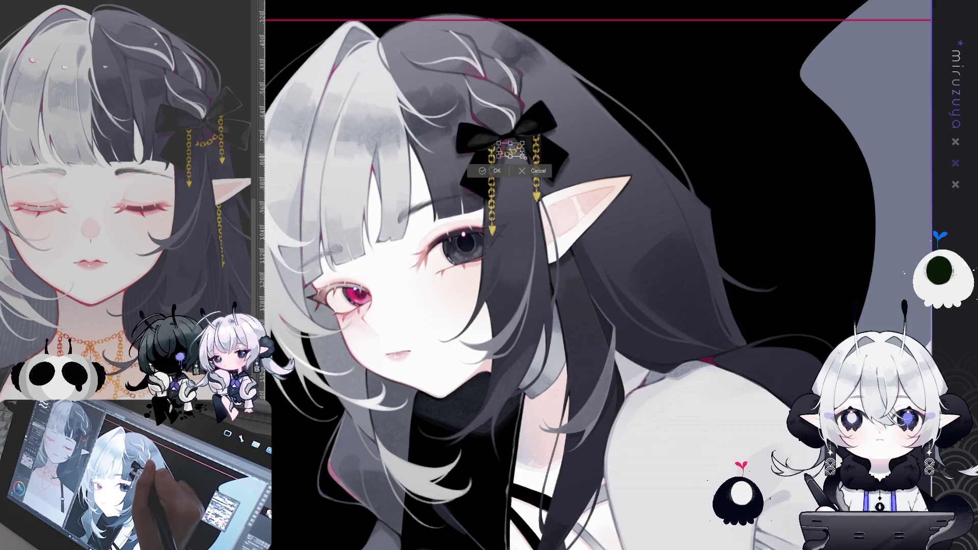
left_click_drag(523, 155, 532, 165)
key("Return")
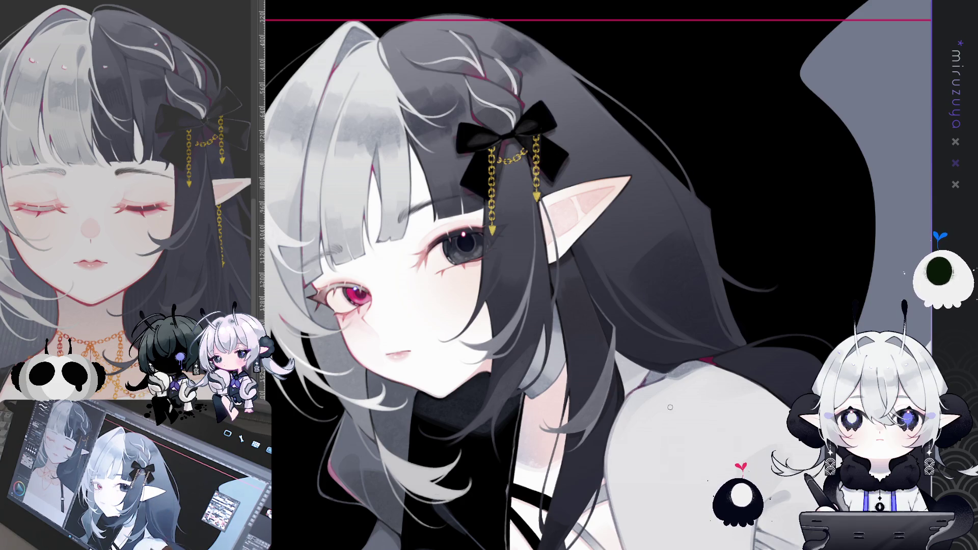
left_click_drag(692, 429, 726, 369)
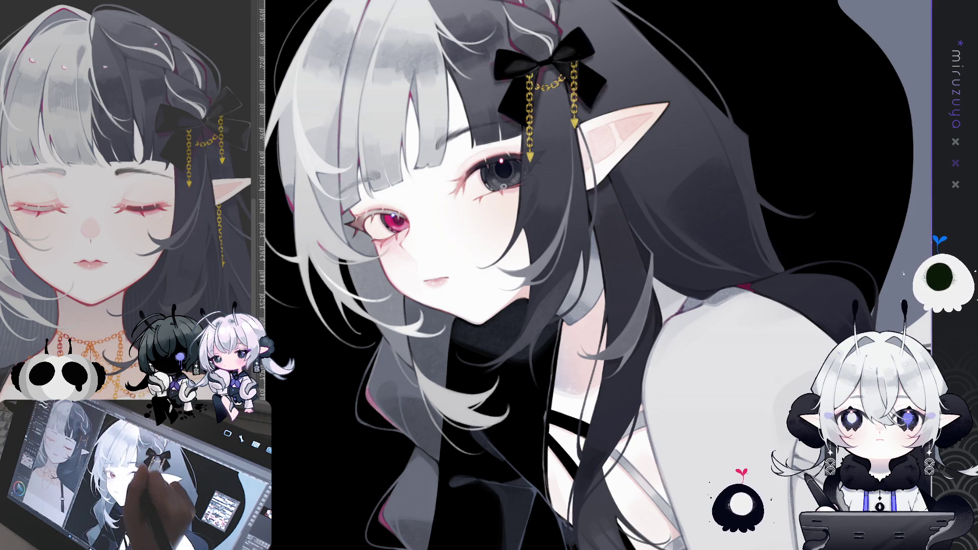
- Move a copy of the bow's gold chain down onto the dark hair below the pointed ear
left_click_drag(530, 171, 535, 77)
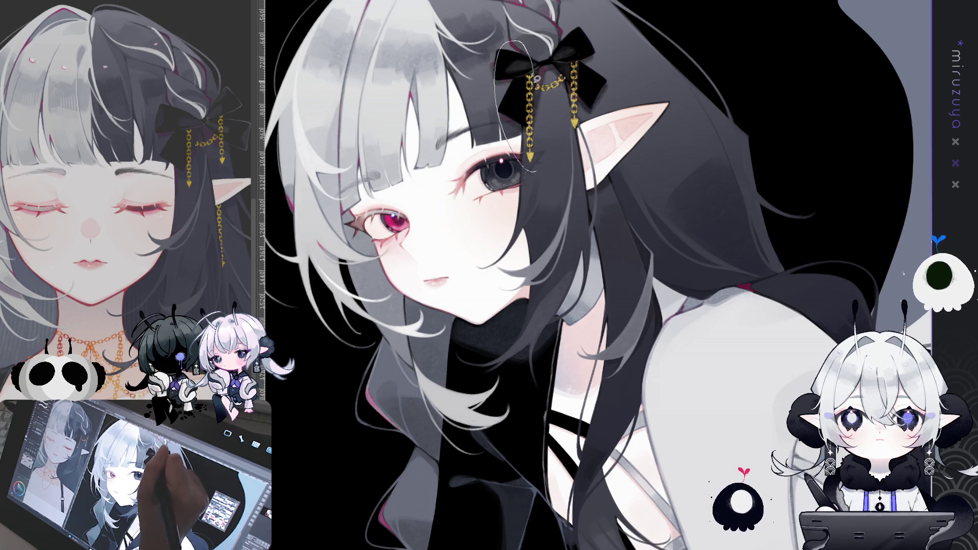
key("ctrl+t")
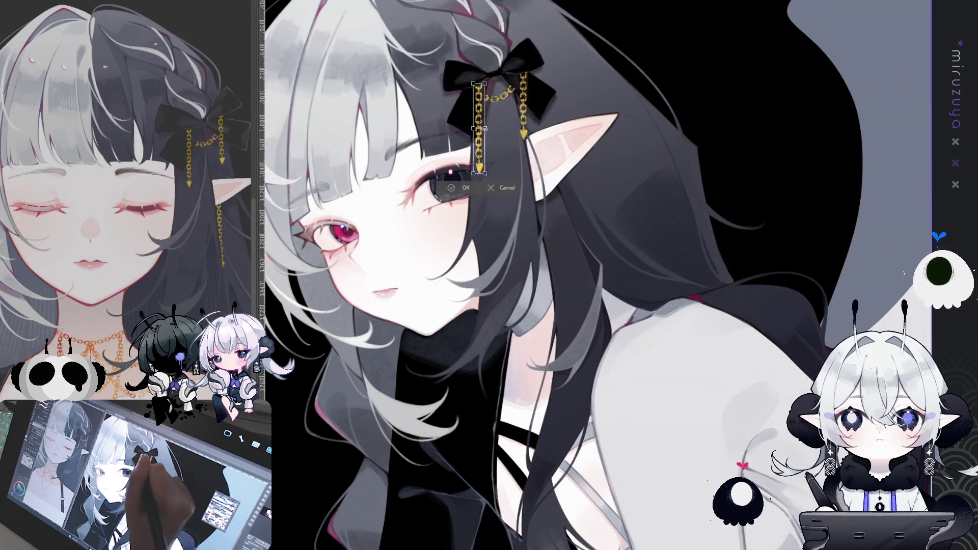
left_click_drag(486, 127, 545, 236)
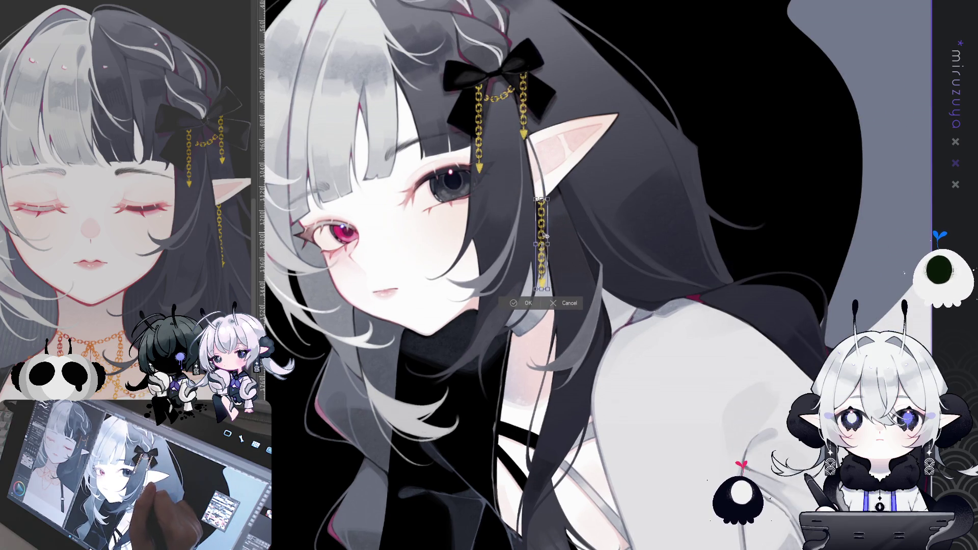
key("Return")
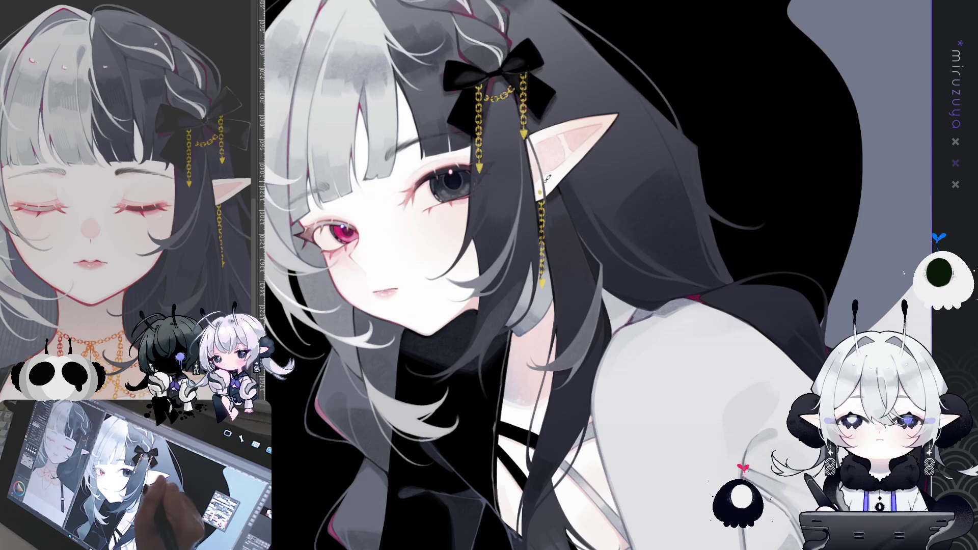
key("ctrl+0")
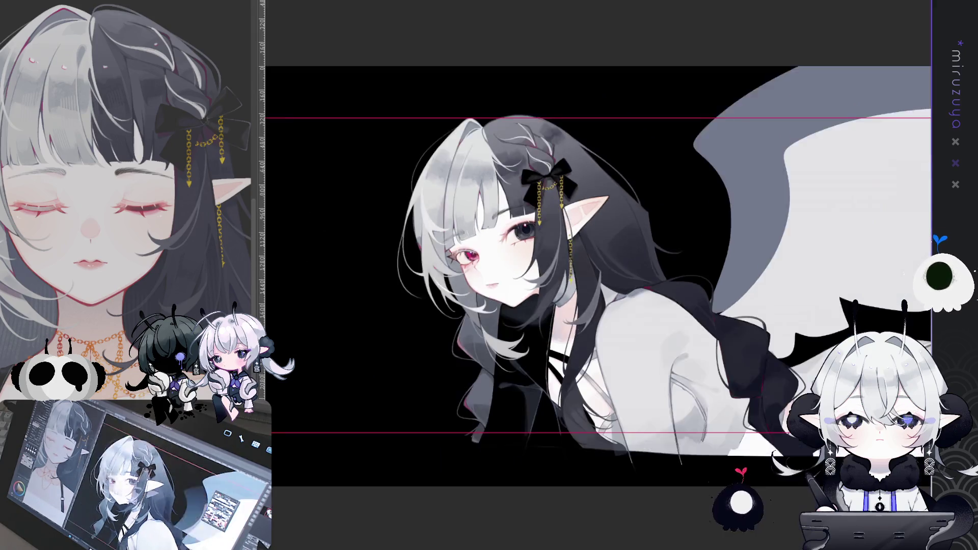
key("ctrl+plus")
key("ctrl+plus")
key("ctrl+plus")
mouse_move(555, 545)
left_mouse_down()
mouse_move(644, 445)
mouse_move(696, 467)
left_mouse_up()
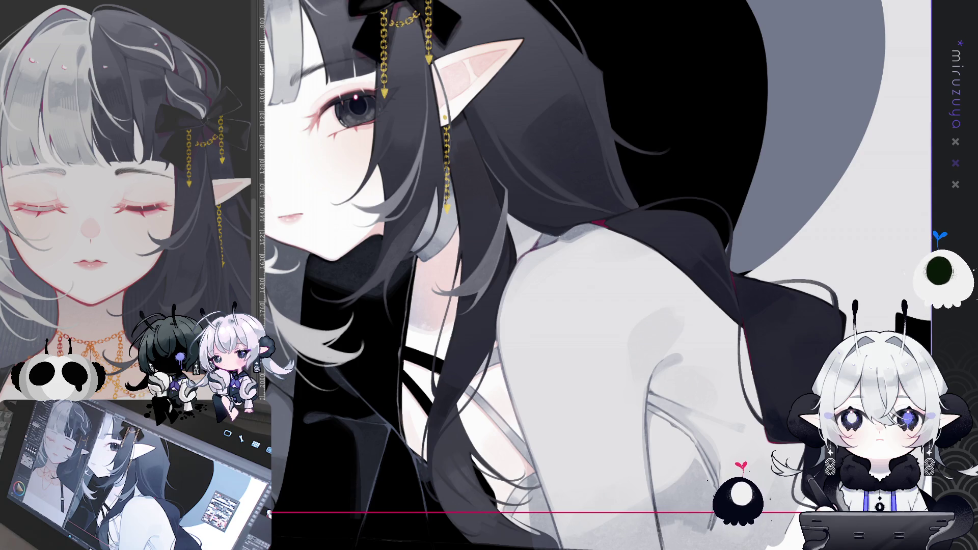
mouse_move(913, 381)
left_mouse_down()
mouse_move(736, 320)
mouse_move(756, 463)
left_mouse_up()
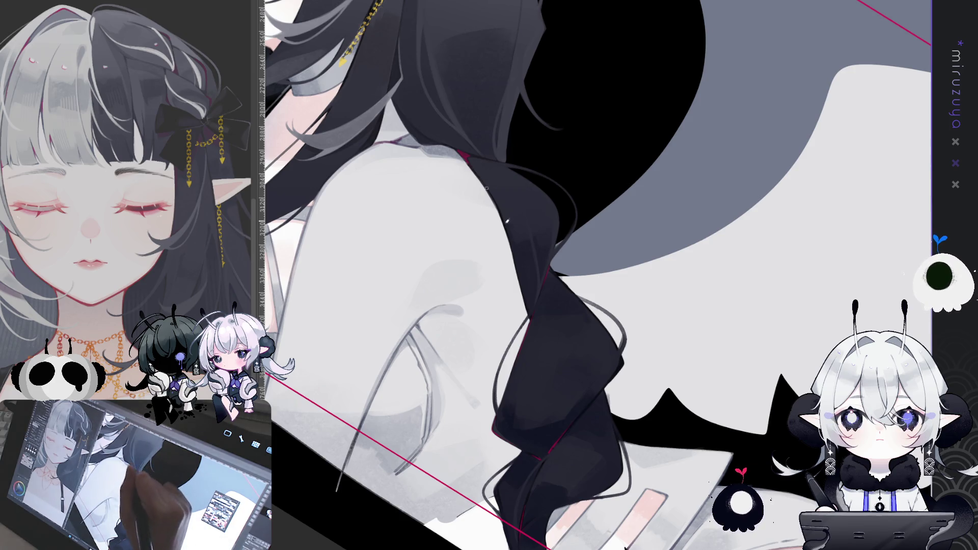
- Draw thin dark strands along the long hair's edge and arcs beside its lower curl
left_click_drag(495, 204, 528, 303)
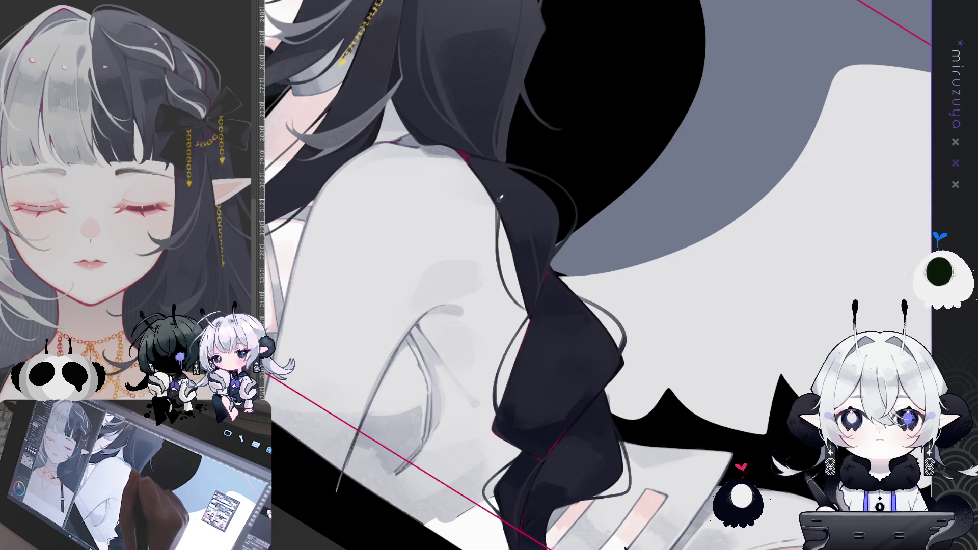
left_click_drag(504, 270, 518, 300)
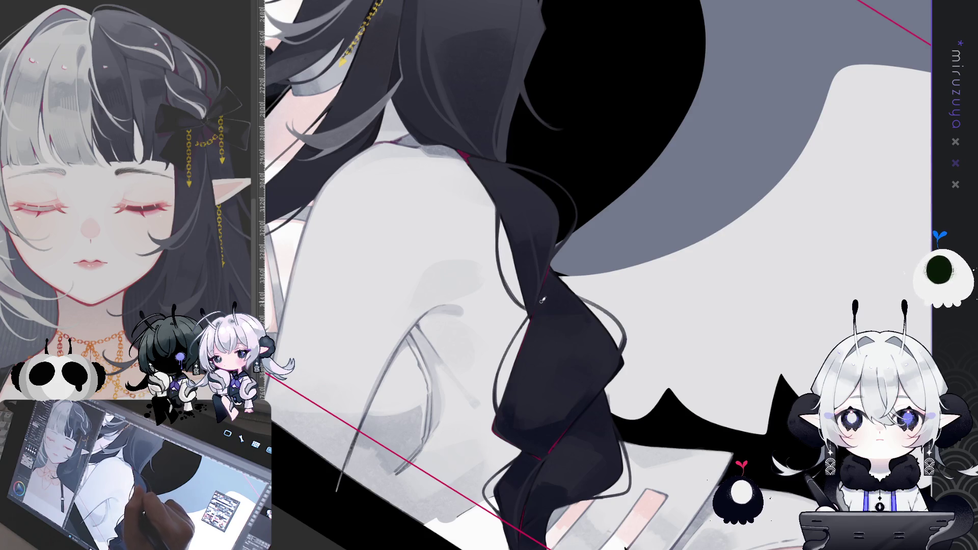
left_click_drag(677, 392, 537, 235)
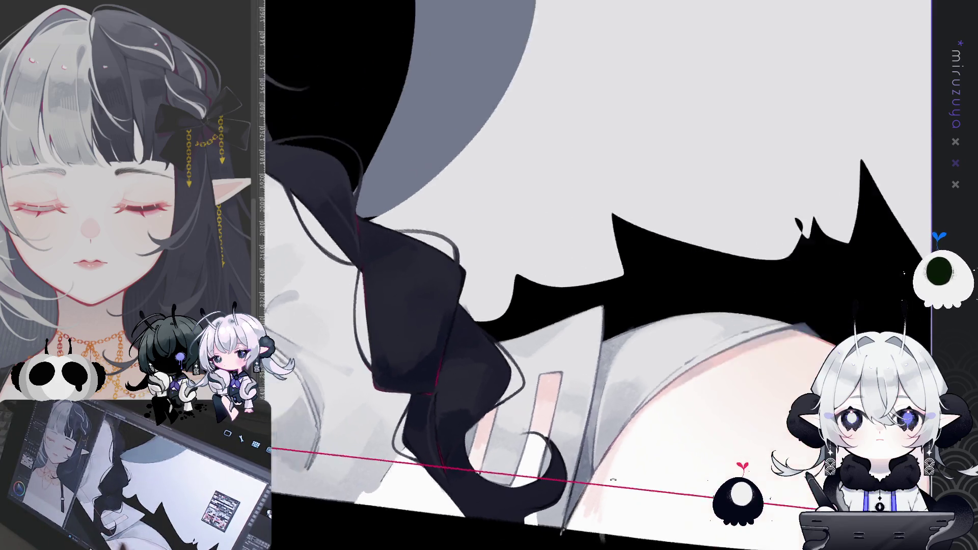
left_click_drag(473, 433, 788, 262)
mouse_move(767, 305)
left_mouse_down()
mouse_move(776, 265)
mouse_move(605, 400)
mouse_move(605, 322)
left_mouse_up()
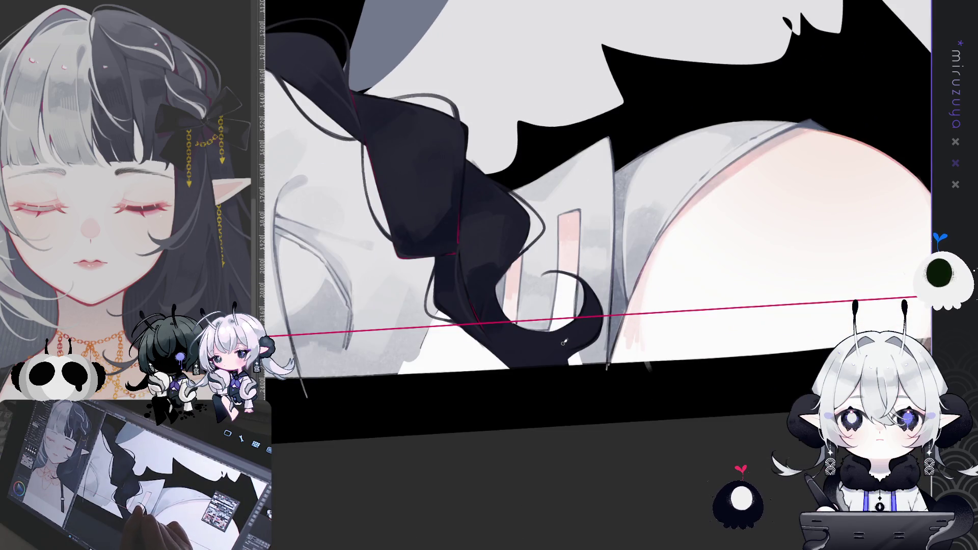
mouse_move(609, 330)
left_mouse_down()
mouse_move(612, 296)
mouse_move(612, 327)
left_mouse_up()
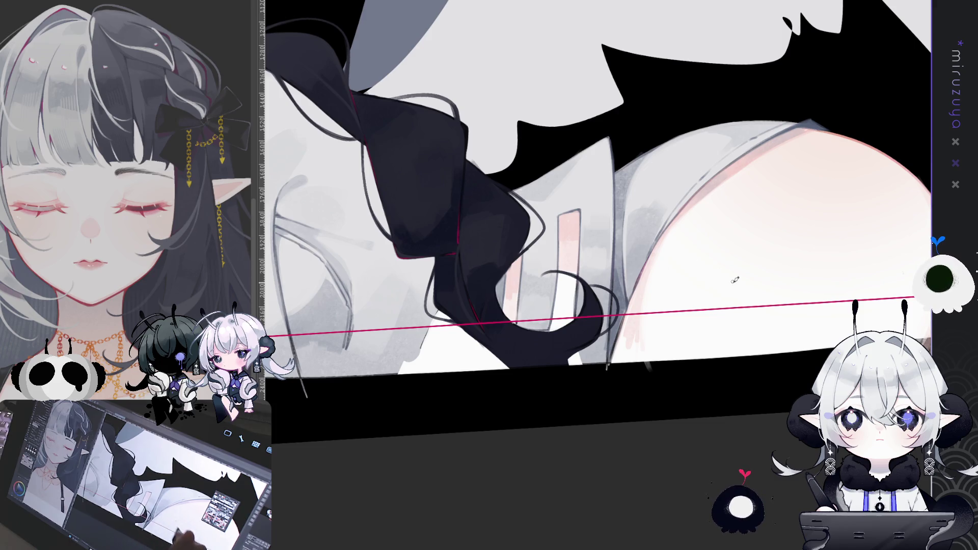
left_click_drag(605, 284, 590, 275)
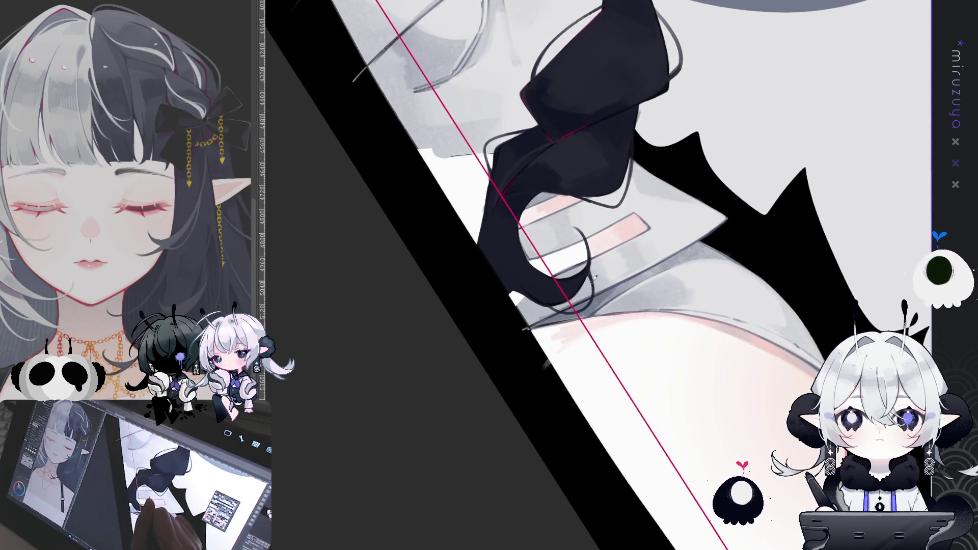
left_click_drag(594, 288, 586, 281)
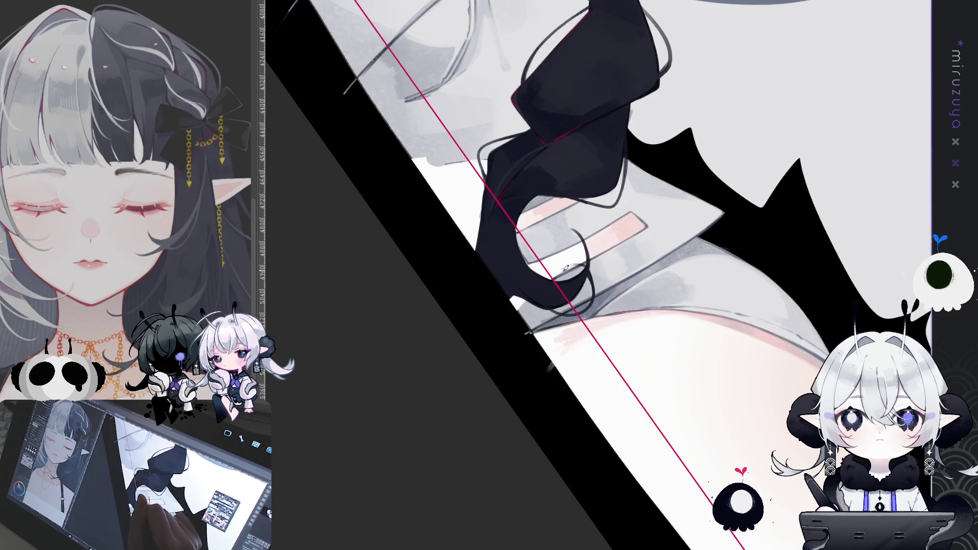
left_click_drag(584, 282, 541, 203)
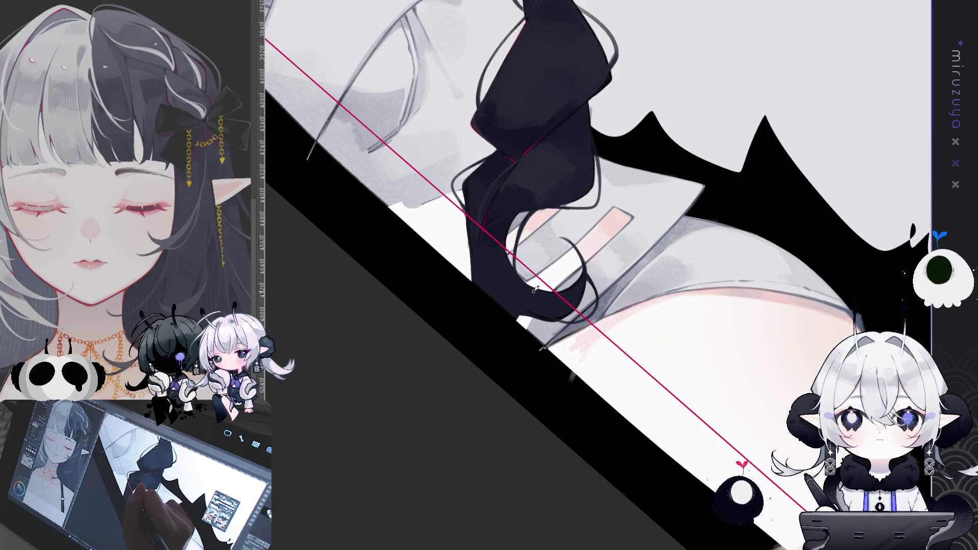
scroll(463, 314, "up", 5)
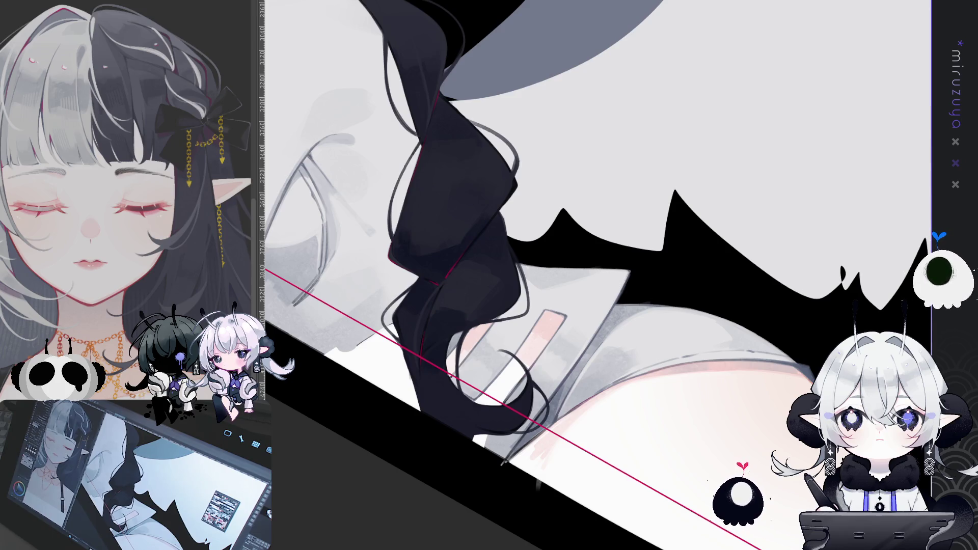
left_click_drag(561, 255, 594, 301)
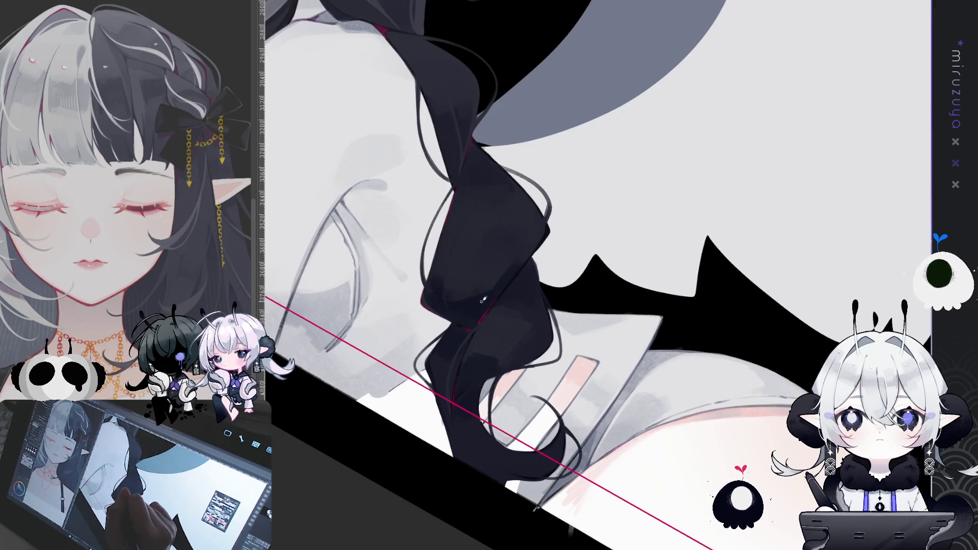
mouse_move(489, 164)
left_mouse_down()
mouse_move(622, 142)
mouse_move(675, 455)
mouse_move(578, 454)
left_mouse_up()
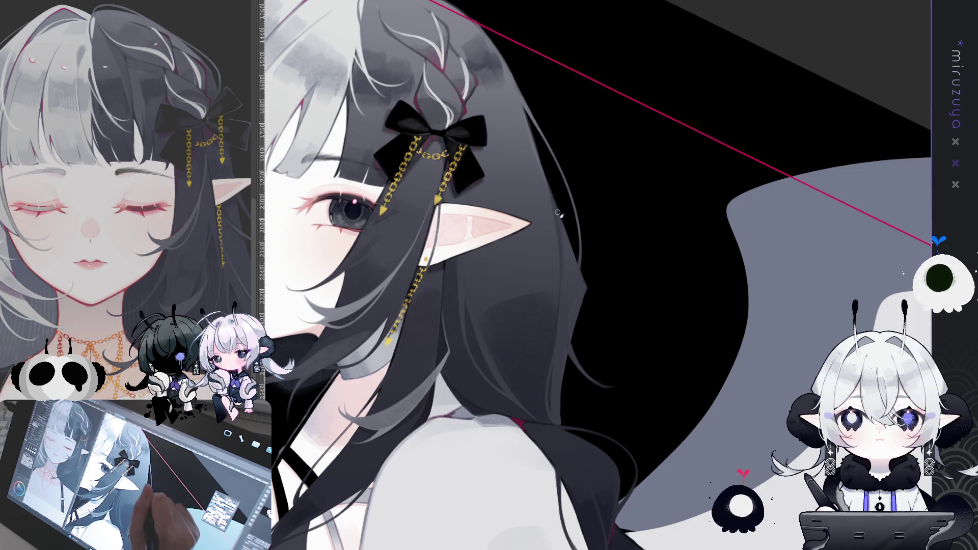
mouse_move(557, 345)
left_mouse_down()
mouse_move(649, 408)
mouse_move(591, 278)
left_mouse_up()
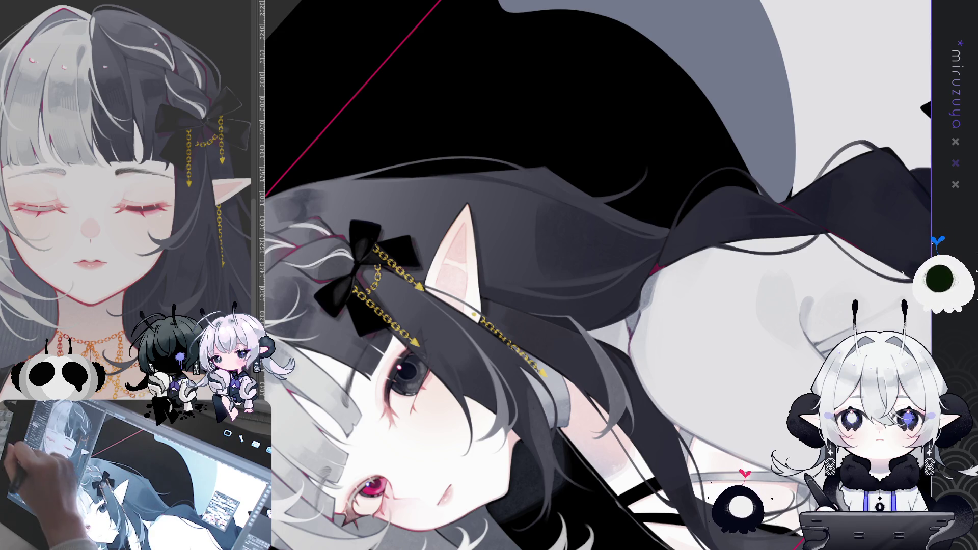
key("ctrl+0")
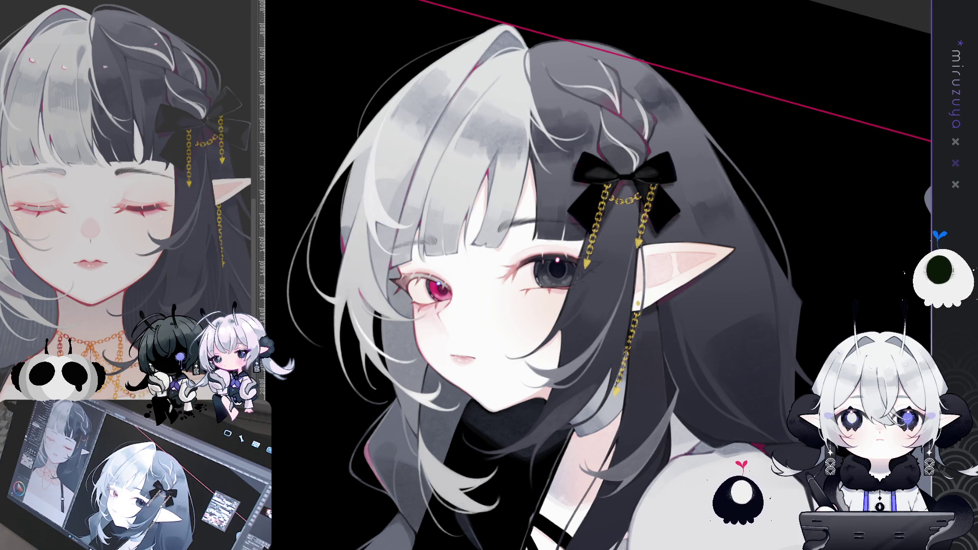
key("ctrl+minus")
key("ctrl+0")
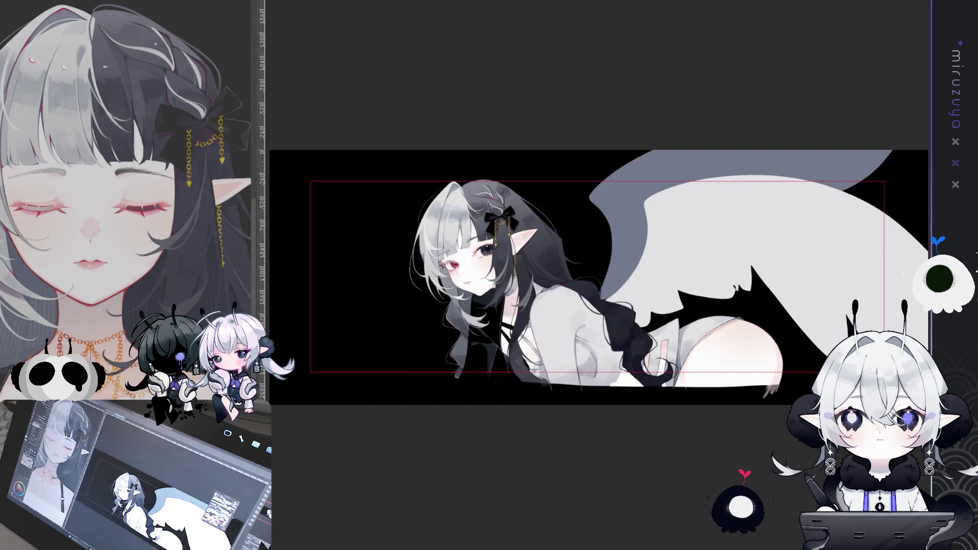
key("ctrl+plus")
key("ctrl+plus")
key("ctrl+plus")
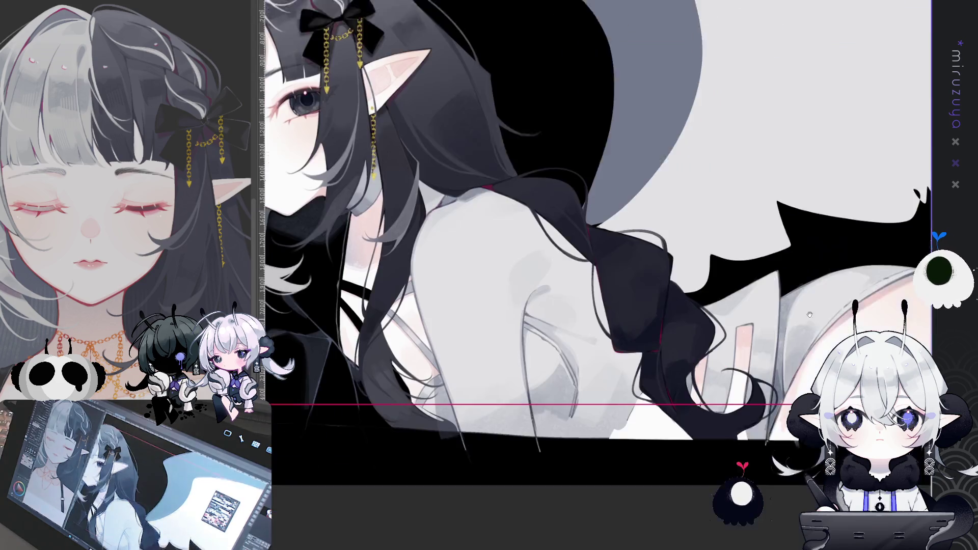
left_click_drag(808, 330, 879, 312)
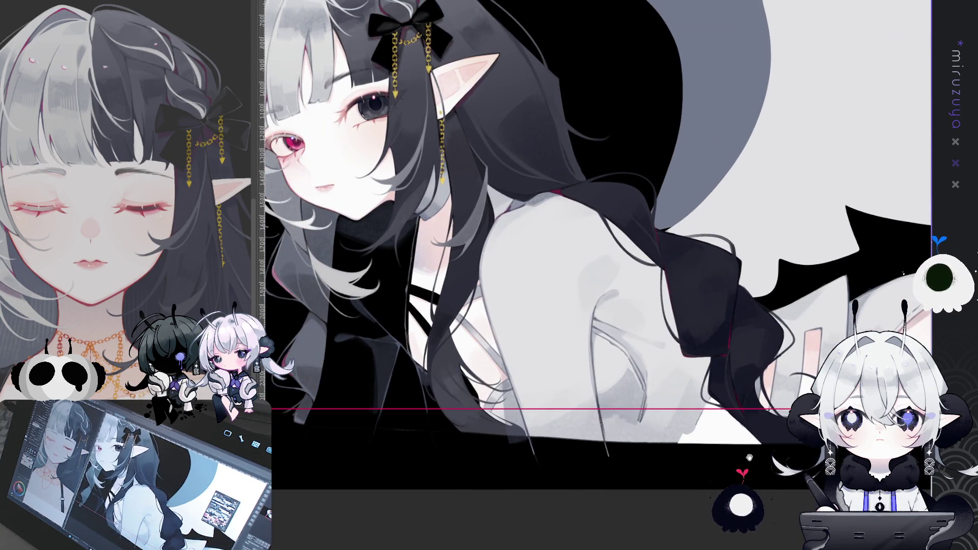
left_click_drag(744, 461, 708, 474)
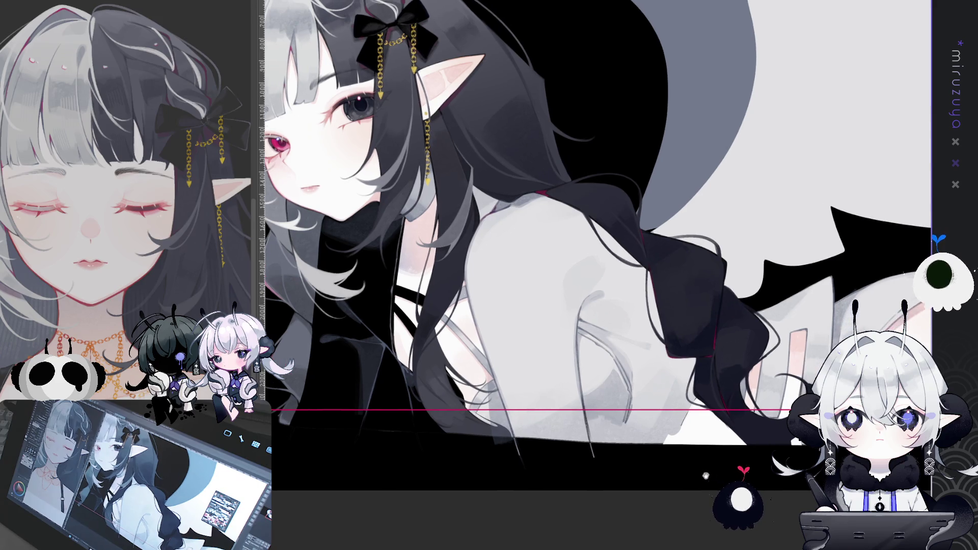
key("ctrl+plus")
key("ctrl+plus")
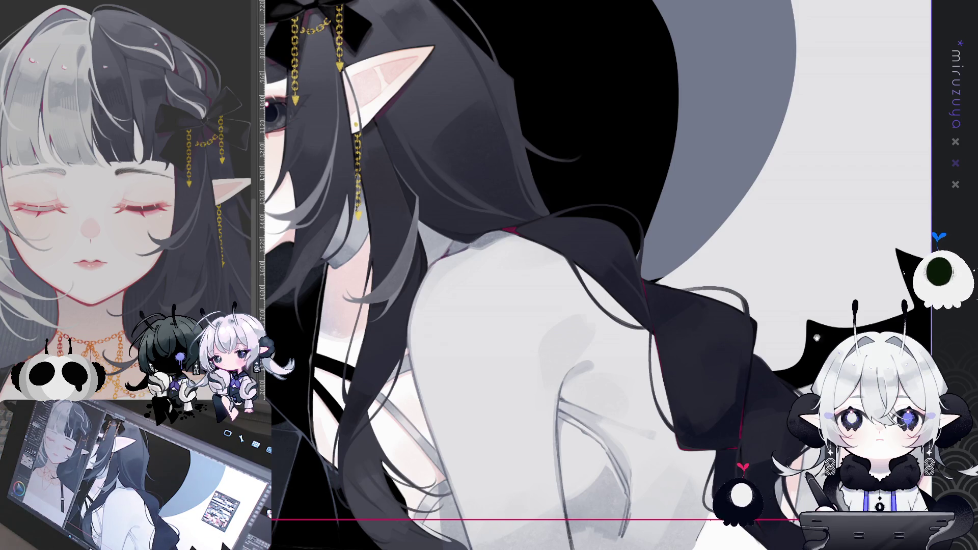
left_click_drag(832, 328, 887, 199)
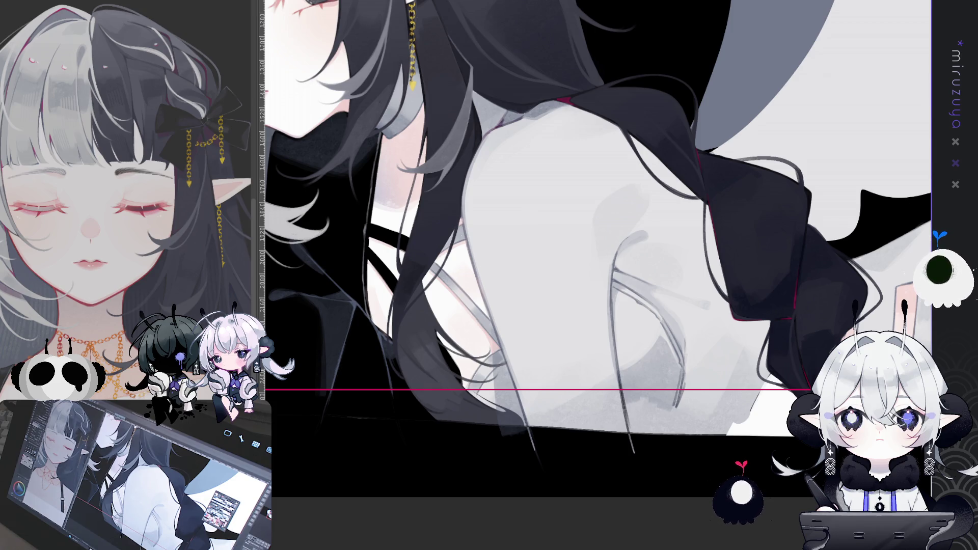
left_click_drag(701, 374, 674, 369)
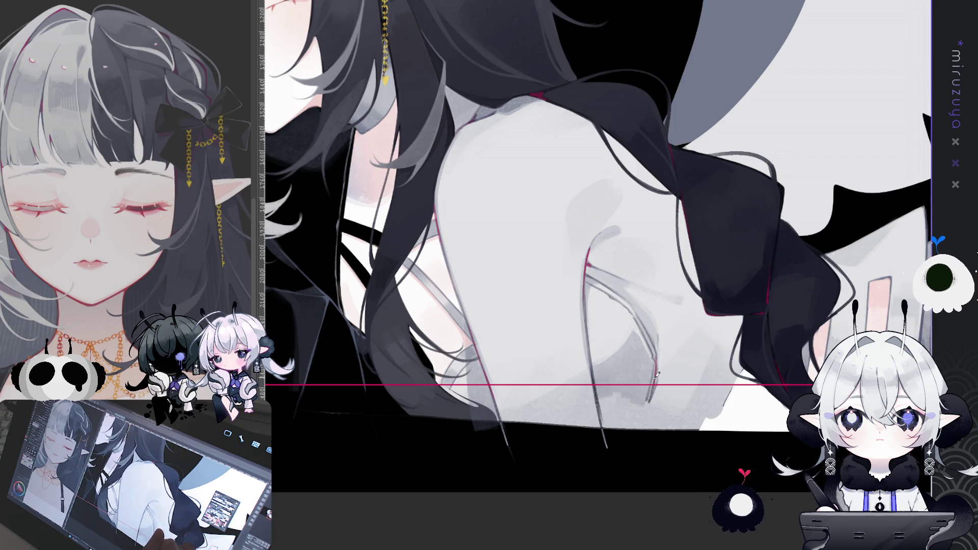
left_click_drag(741, 369, 506, 420)
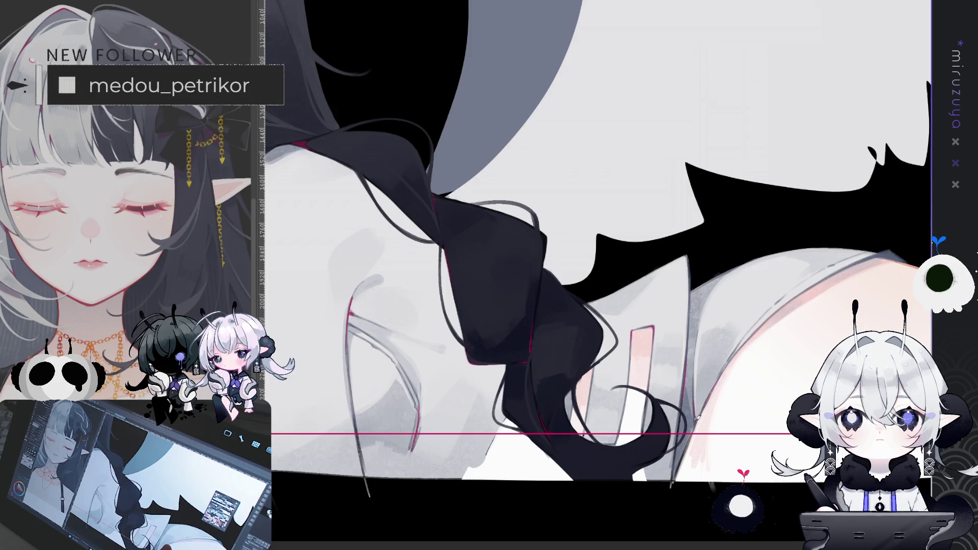
left_click_drag(509, 254, 637, 302)
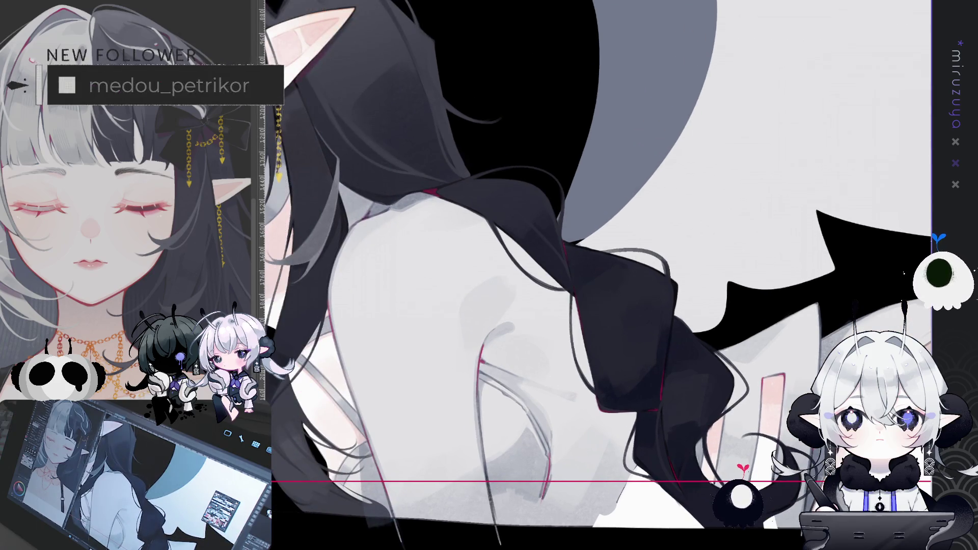
key("ctrl+0")
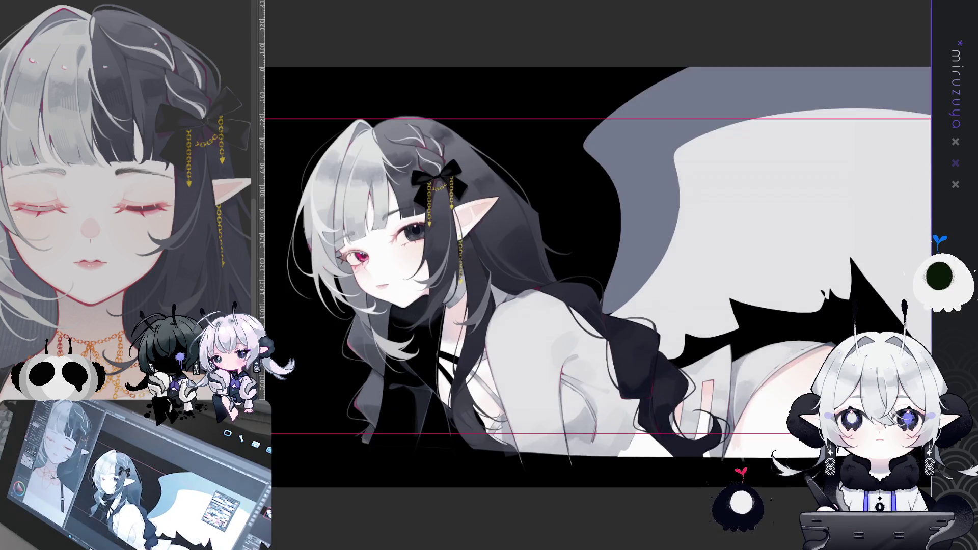
key("ctrl+plus")
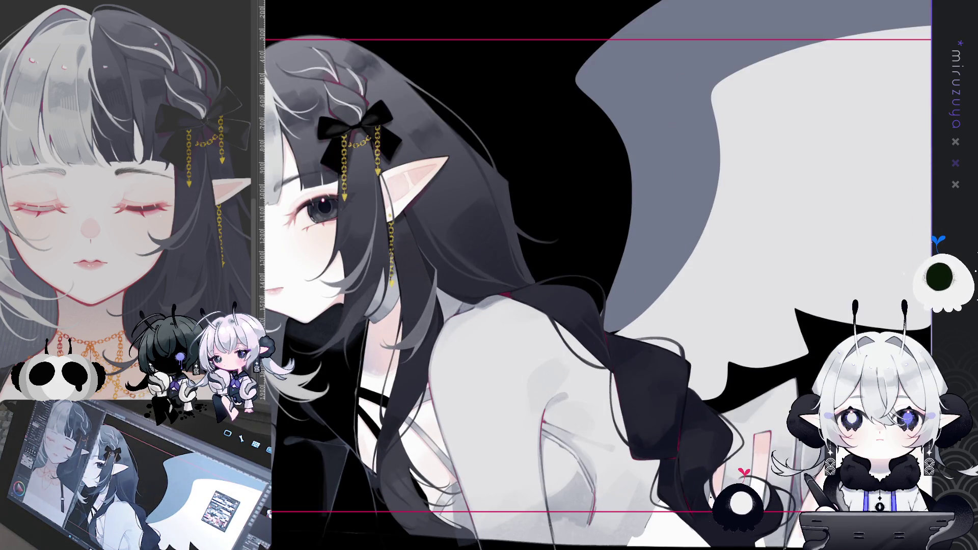
key("ctrl+minus")
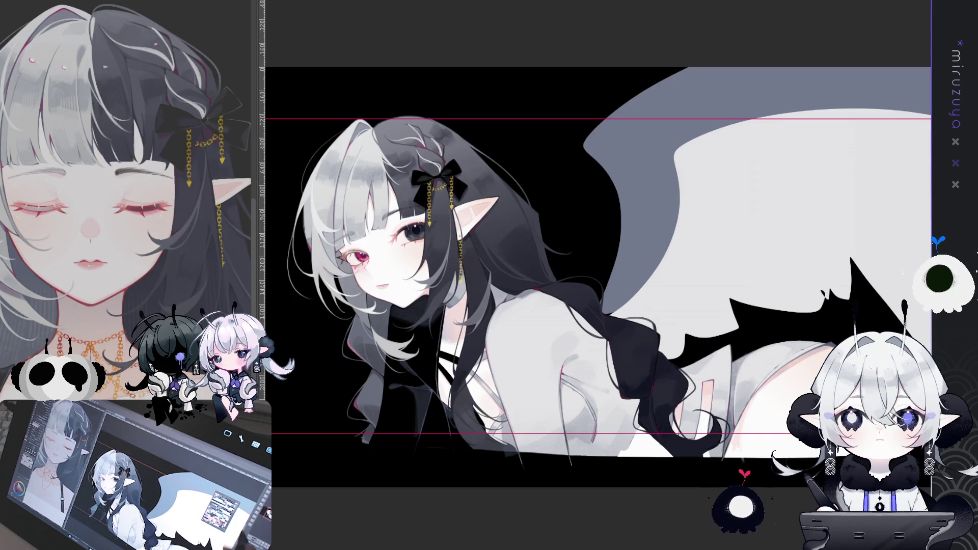
scroll(595, 261, "up", 2)
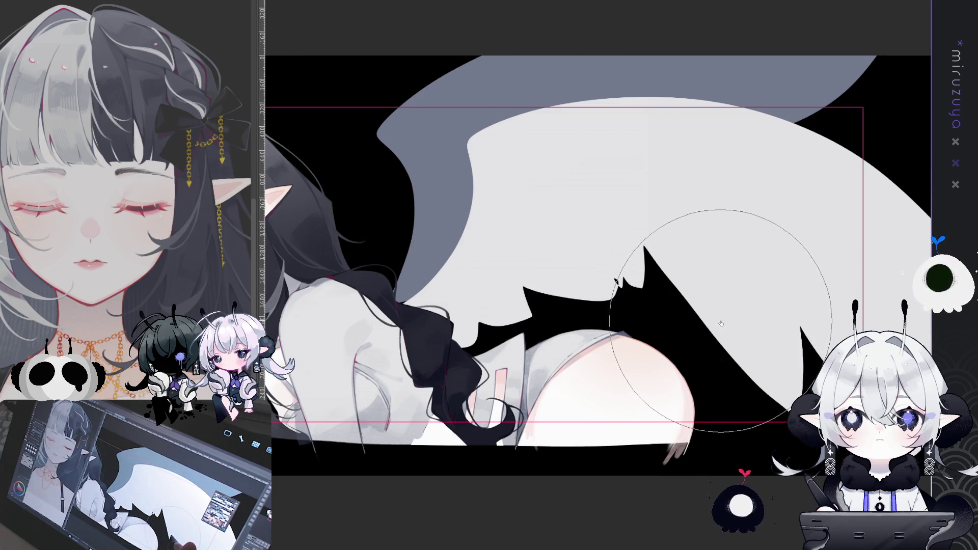
mouse_move(513, 467)
left_mouse_down()
mouse_move(651, 437)
mouse_move(689, 441)
left_mouse_up()
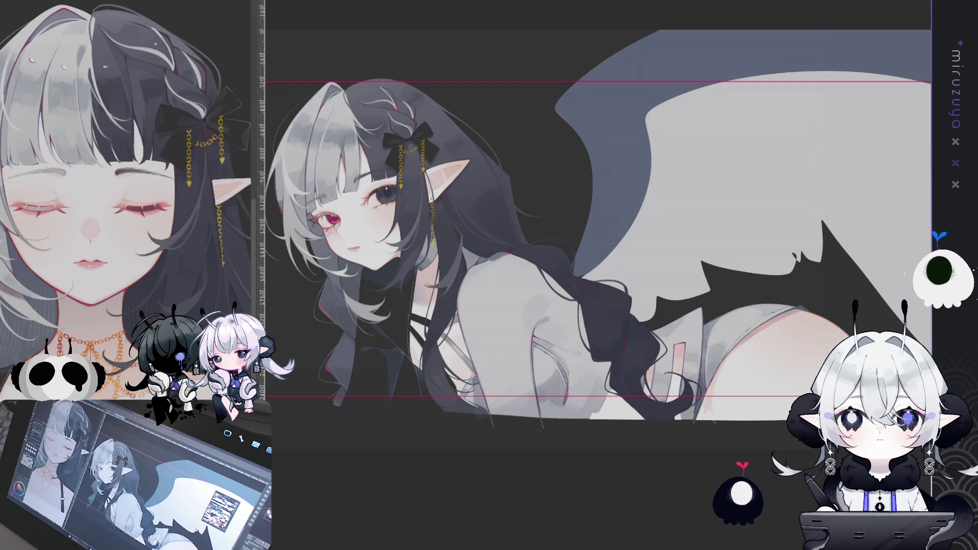
key("ctrl+z")
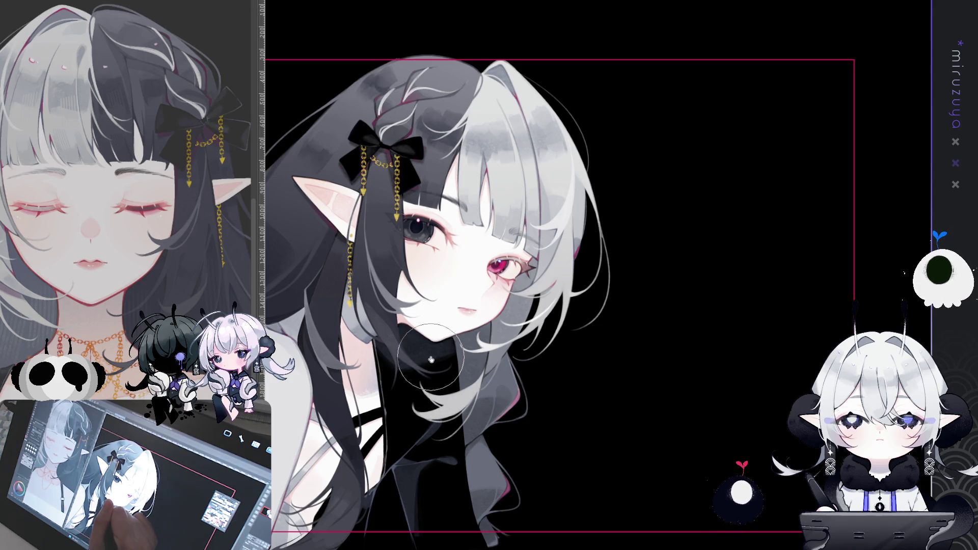
key("h")
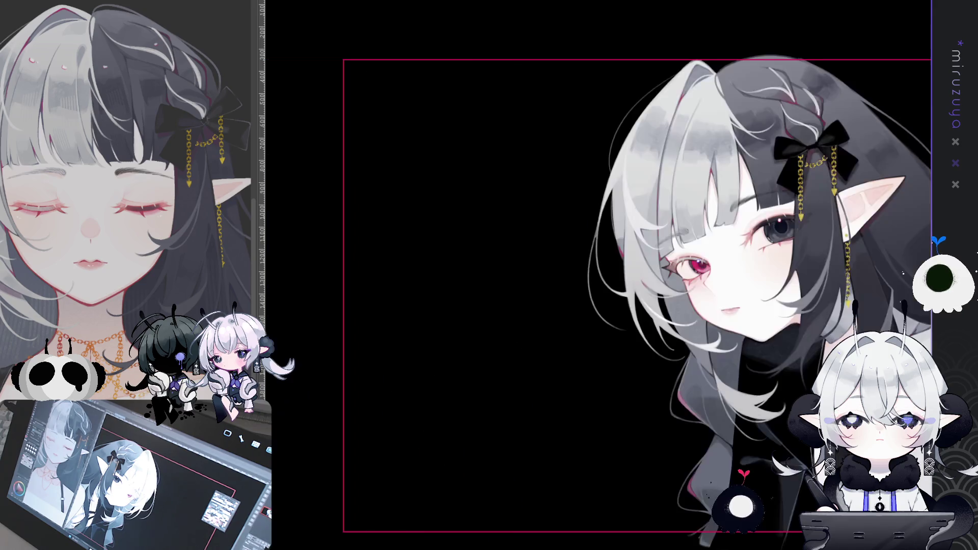
key("ctrl+minus")
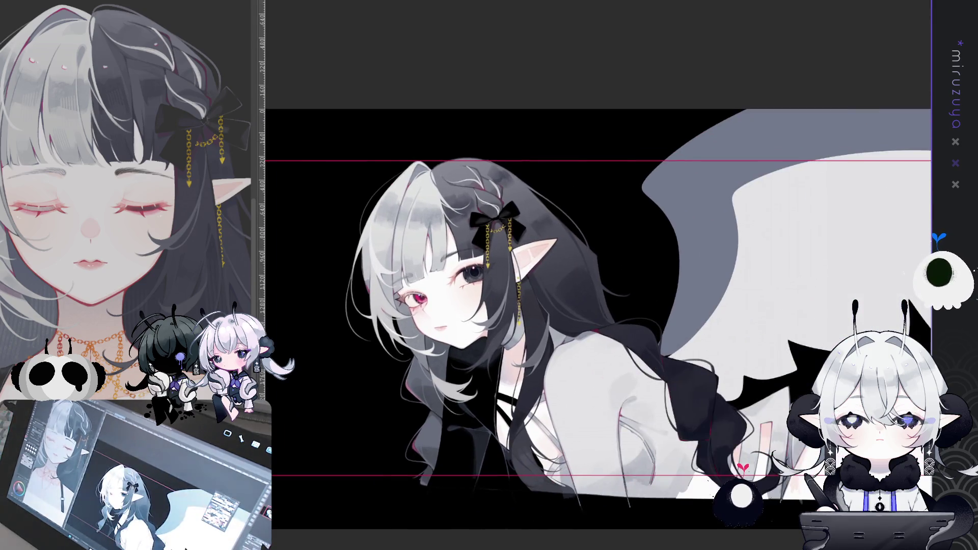
key("ctrl+minus")
key("ctrl+minus")
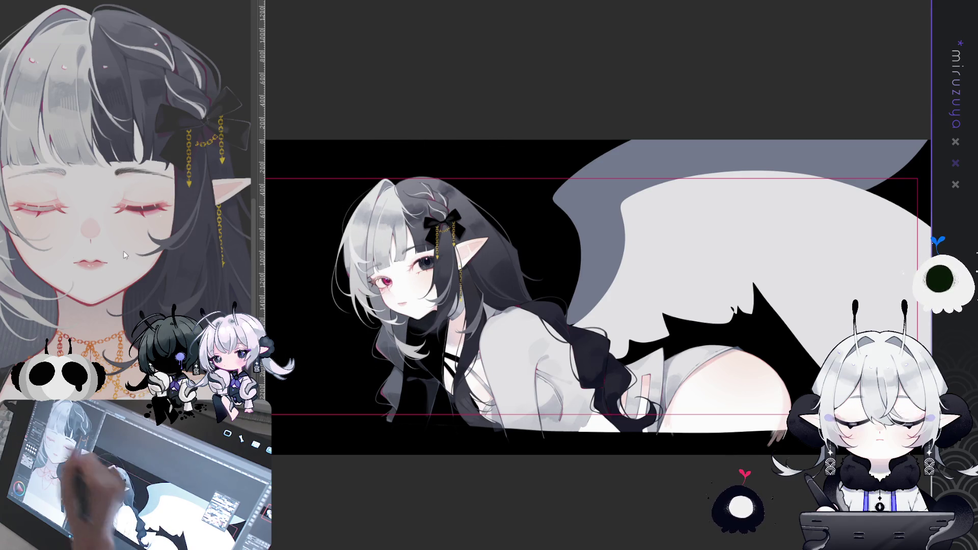
key("bracketleft")
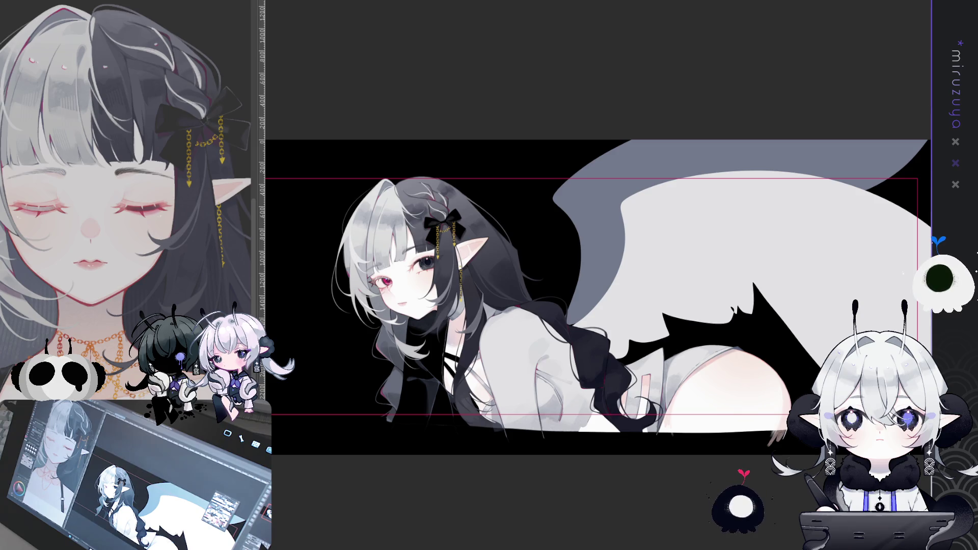
key("ctrl+plus")
key("h")
key("h")
key("ctrl+0")
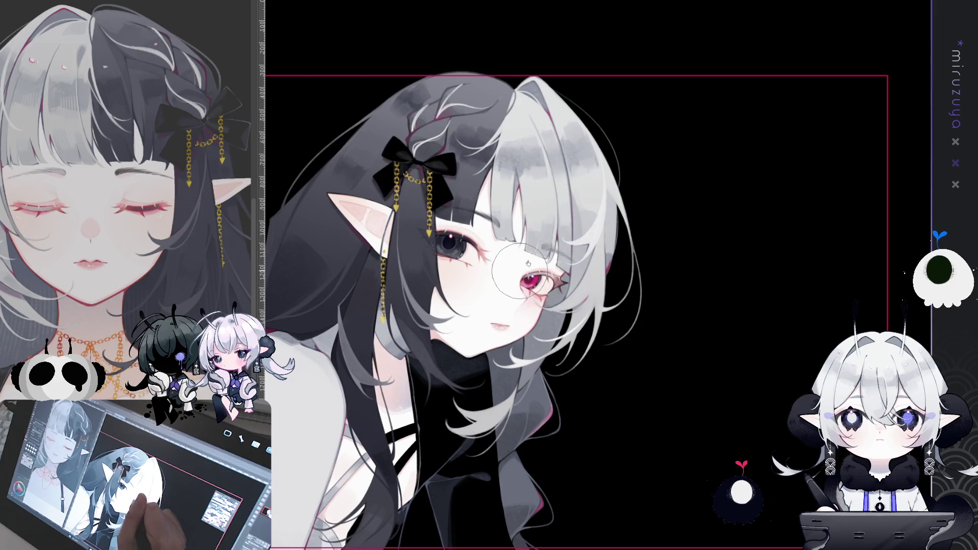
key("h")
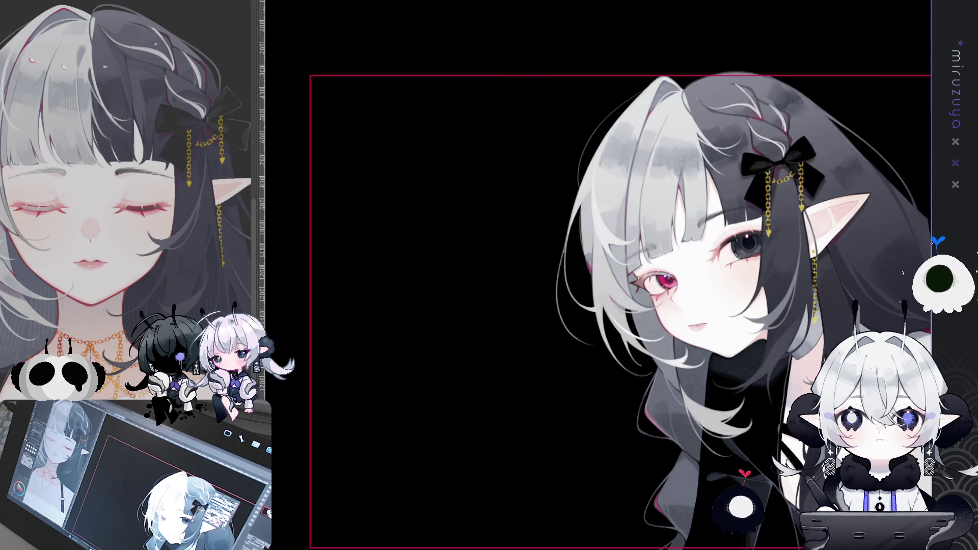
scroll(621, 381, "up", 3)
scroll(622, 381, "down", 2)
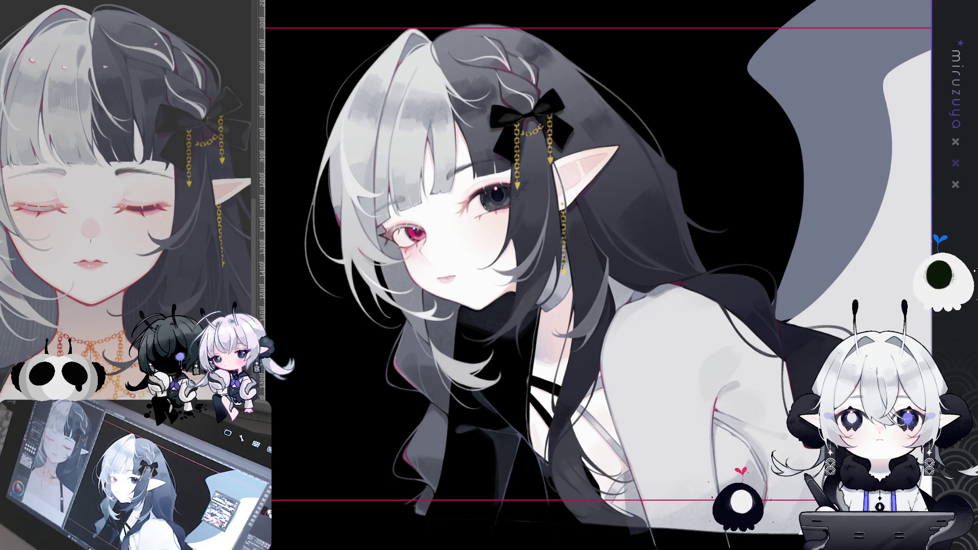
left_click_drag(597, 276, 543, 236)
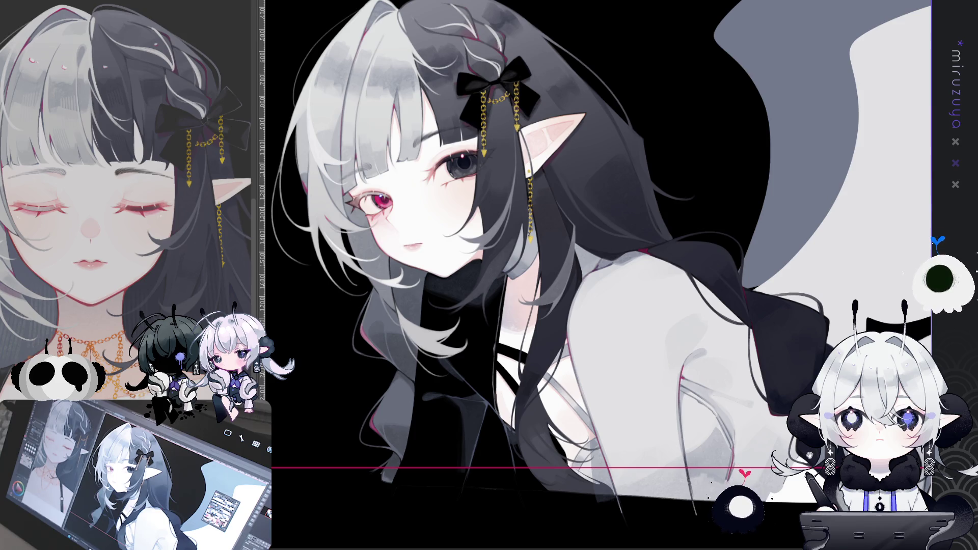
left_click_drag(561, 255, 421, 176)
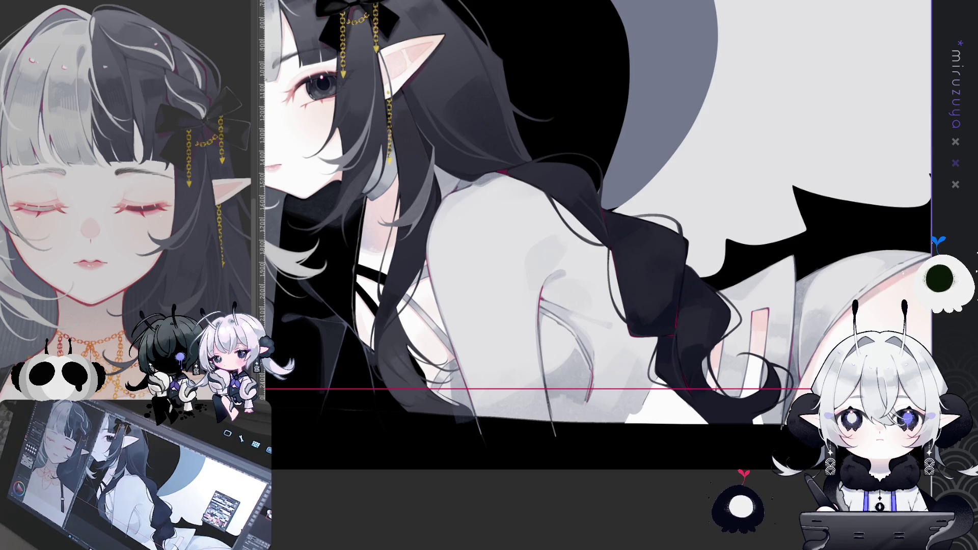
left_click_drag(561, 254, 452, 240)
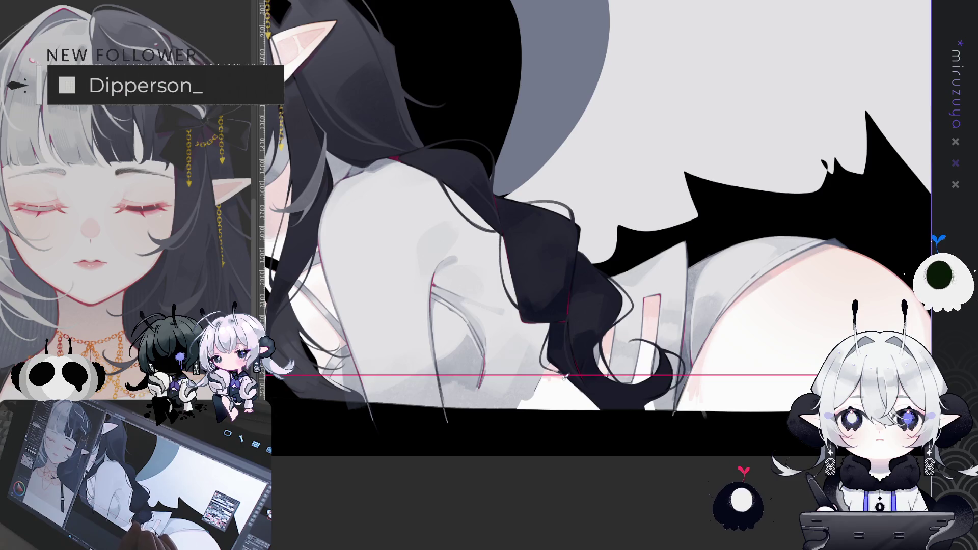
mouse_move(662, 298)
left_mouse_down()
mouse_move(736, 326)
mouse_move(476, 232)
left_mouse_up()
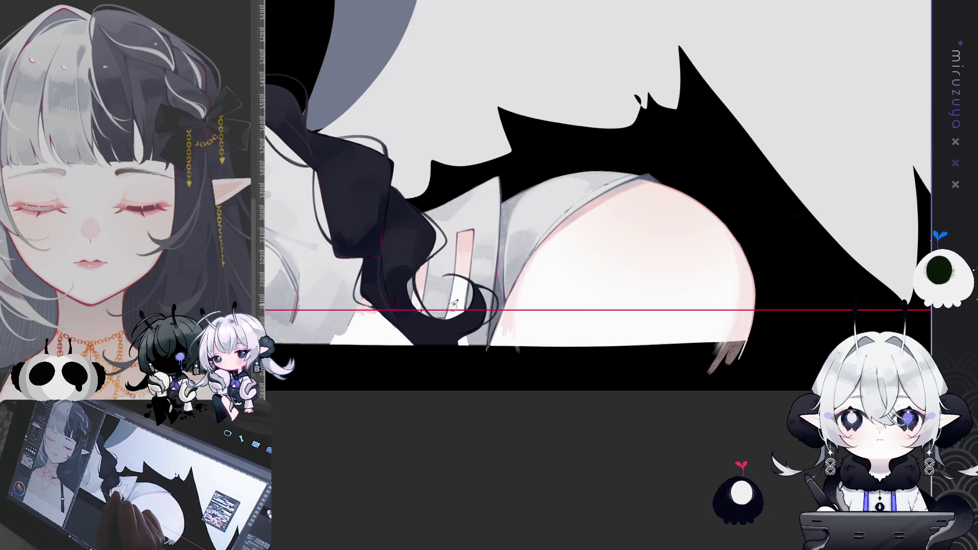
mouse_move(461, 306)
left_mouse_down()
mouse_move(727, 363)
mouse_move(815, 428)
mouse_move(652, 392)
left_mouse_up()
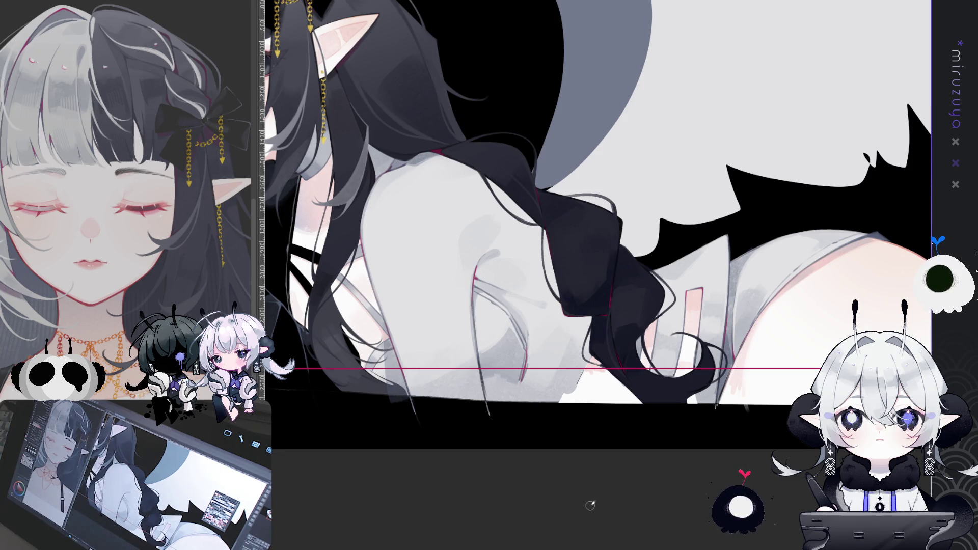
left_click_drag(457, 408, 695, 502)
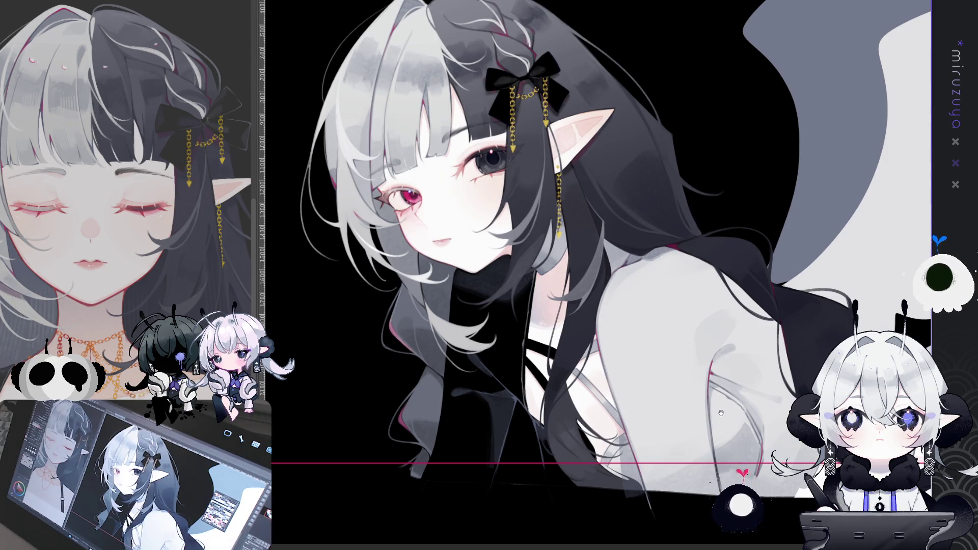
left_click_drag(722, 409, 727, 418)
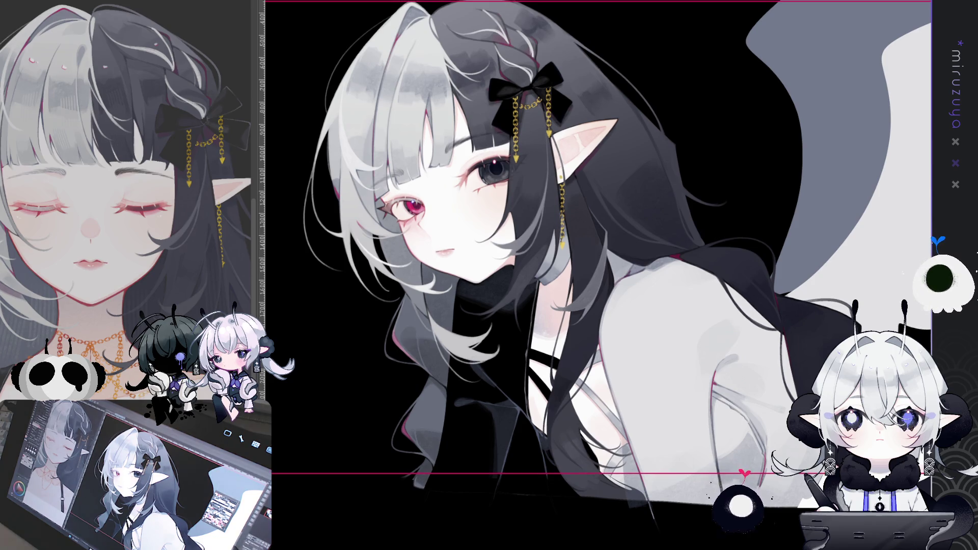
- Compare the back wing with and without the change, then fill it a uniform dark grey
key("ctrl+0")
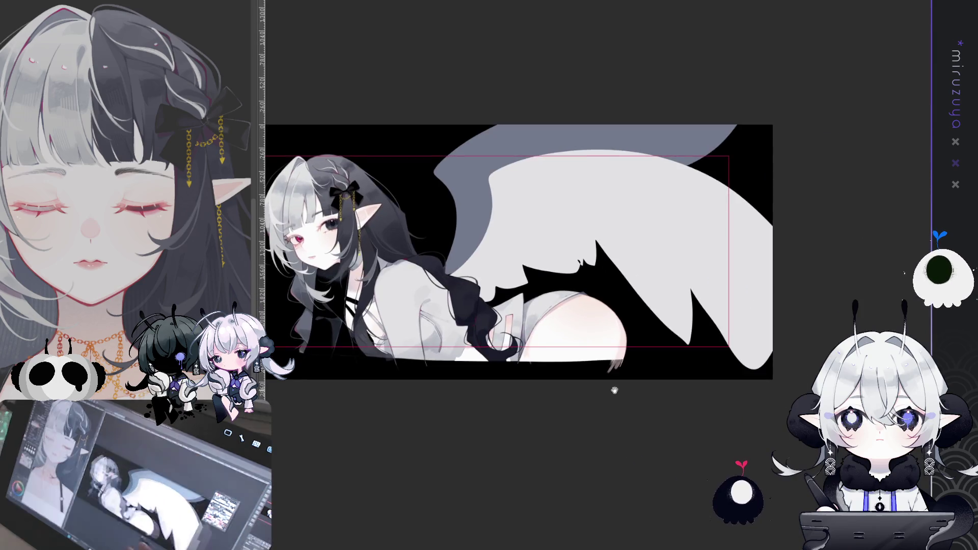
key("ctrl+z")
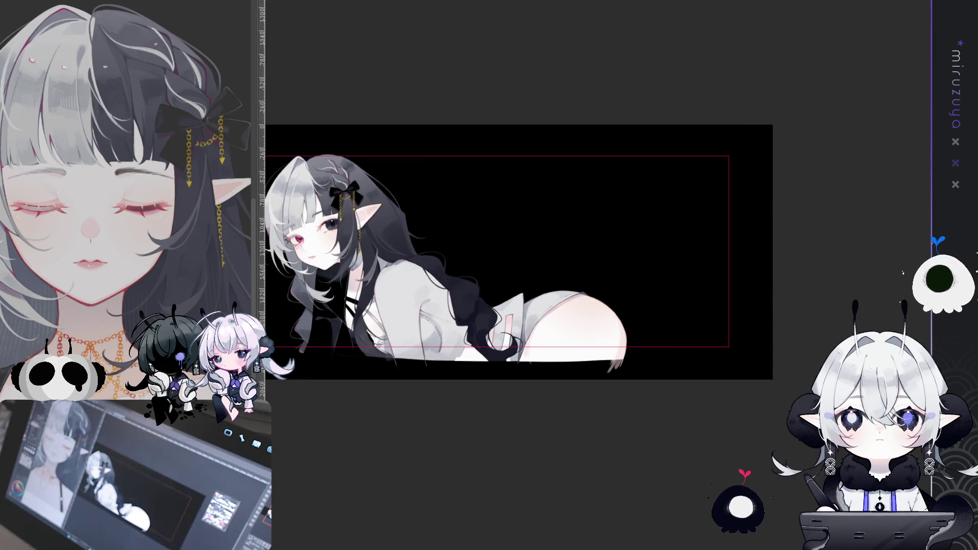
key("ctrl+y")
key("alt+Delete")
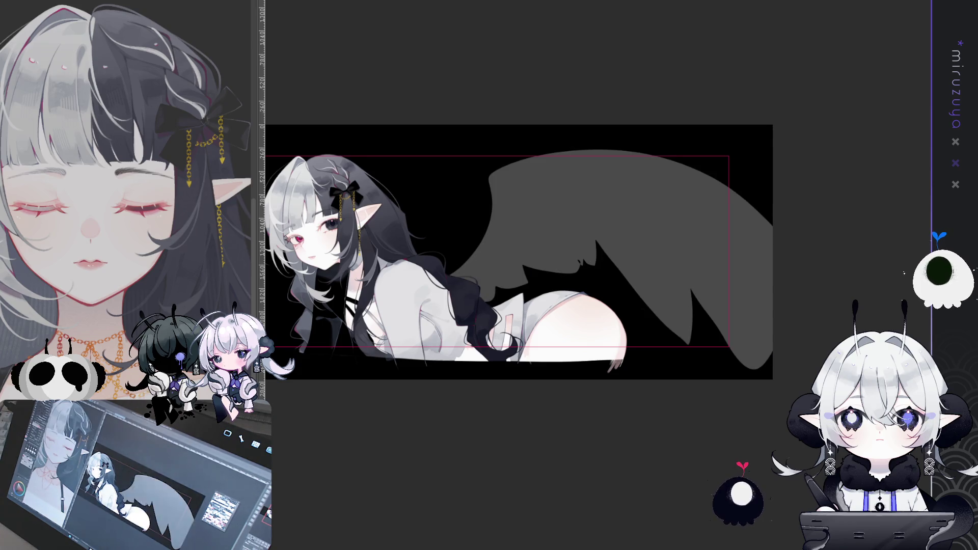
key("ctrl+plus")
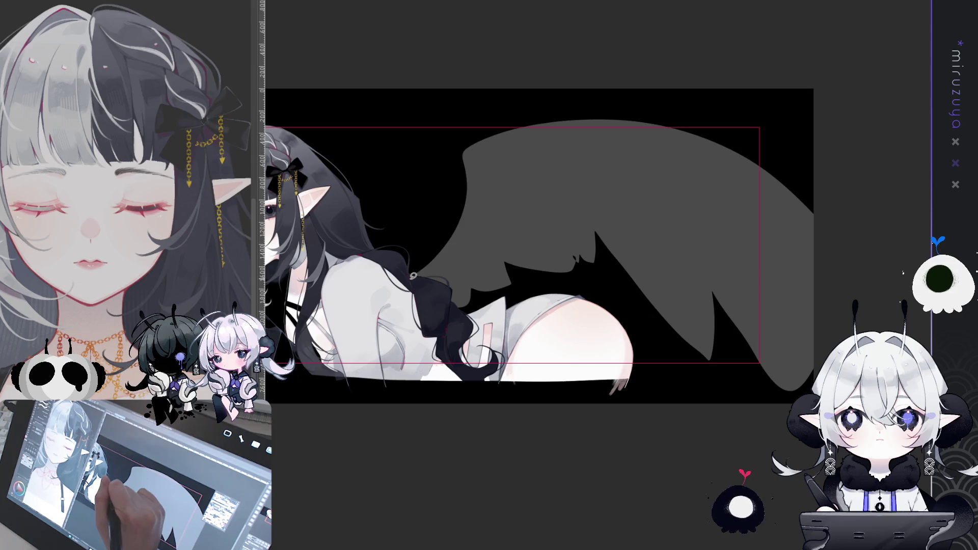
- Lasso a front wing with a curved top and scalloped feather edge, and fill it light grey
left_click_drag(411, 278, 447, 161)
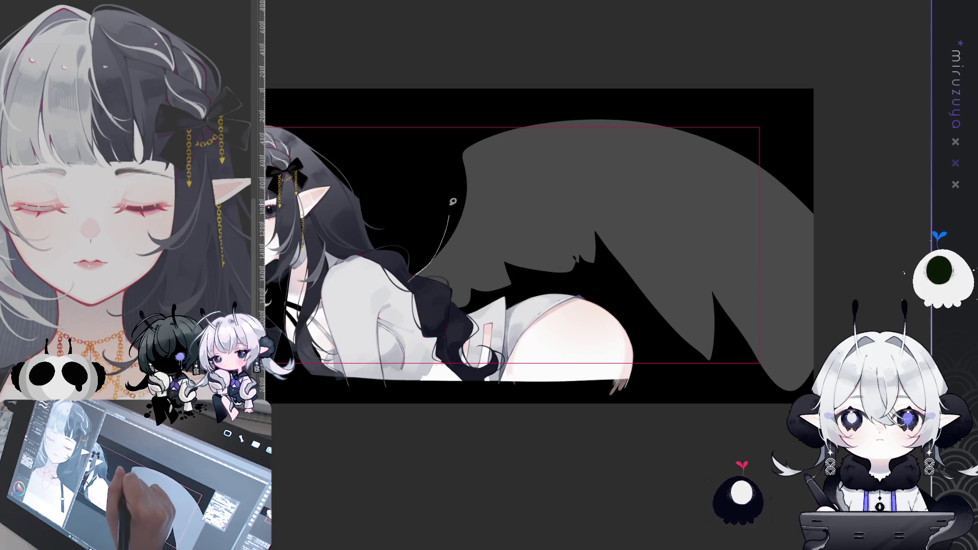
key("ctrl+z")
mouse_move(403, 287)
left_mouse_down()
mouse_move(470, 145)
mouse_move(667, 226)
left_mouse_up()
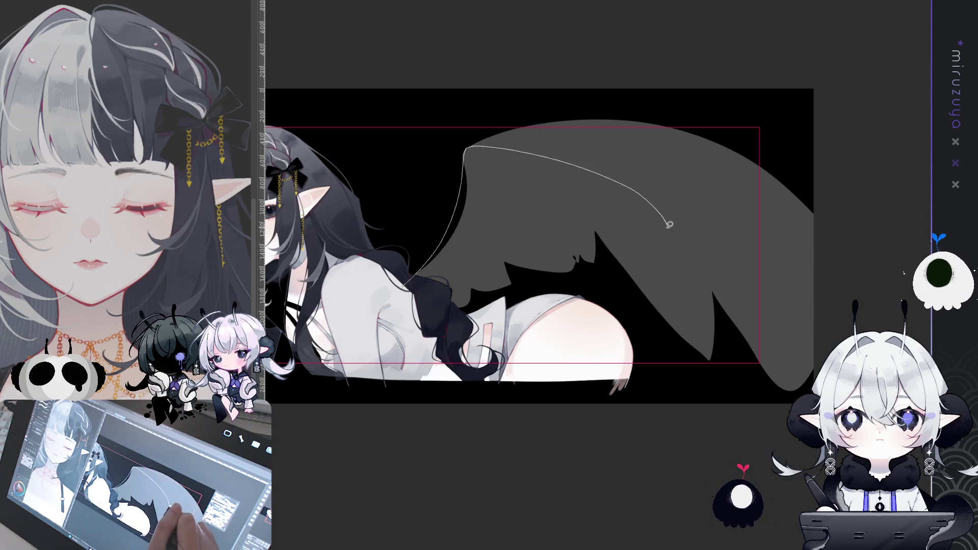
mouse_move(667, 226)
left_mouse_down()
mouse_move(566, 233)
mouse_move(483, 271)
left_mouse_up()
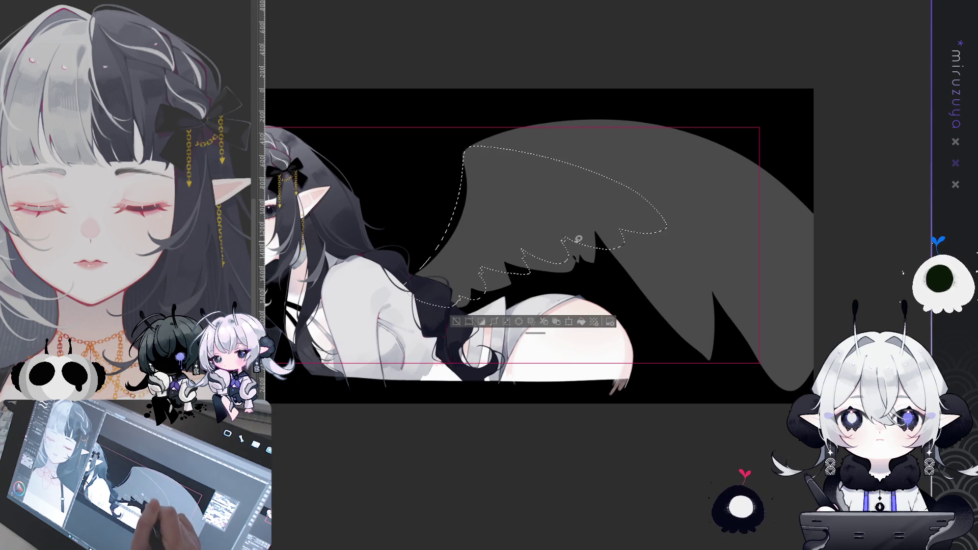
left_click(582, 322)
key("ctrl+d")
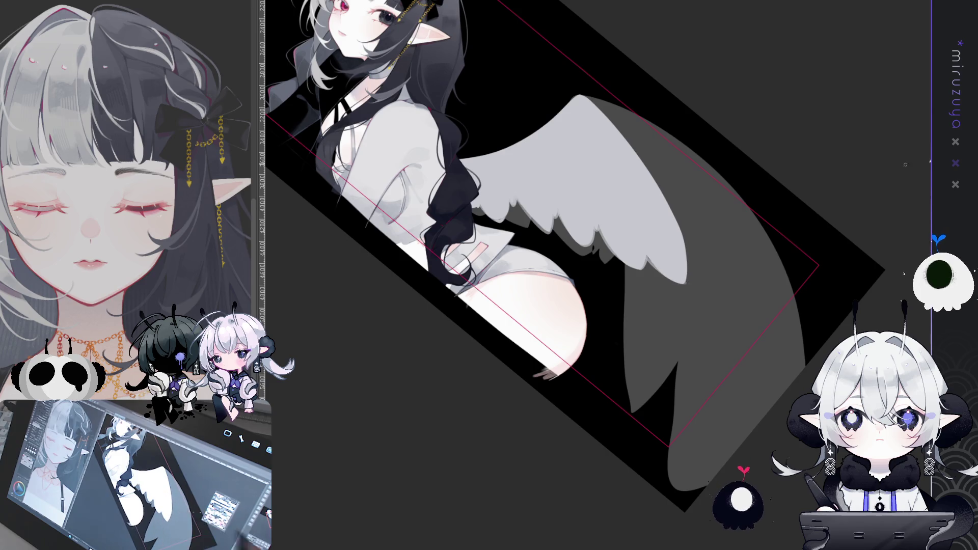
- Rotate and mirror the canvas view to check the new wing, then fit the banner to the window
key("ctrl+0")
key("ctrl+z")
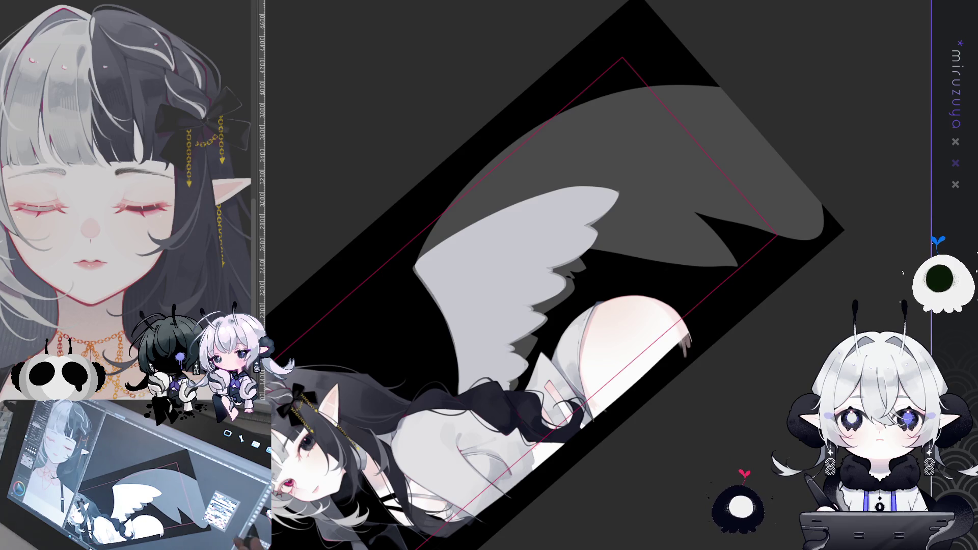
key("ctrl+0")
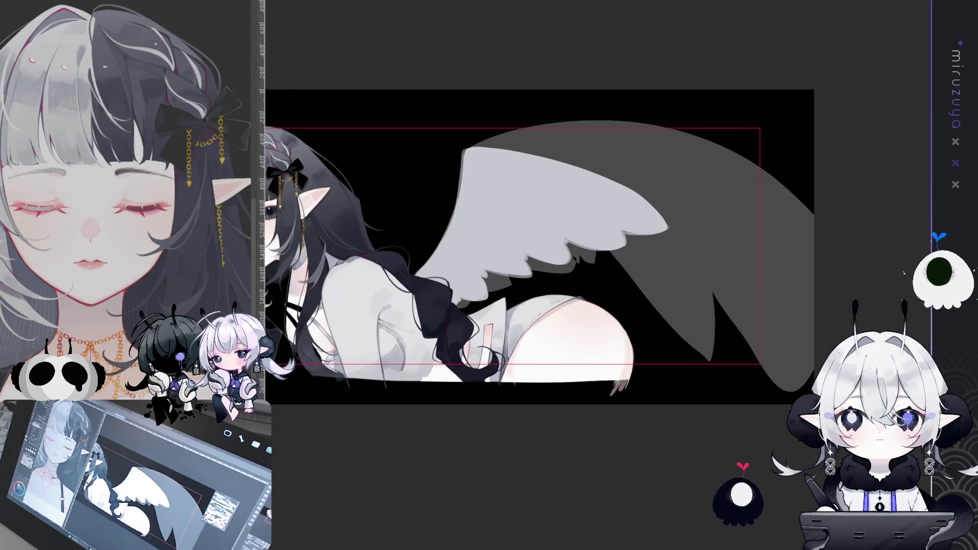
key("h")
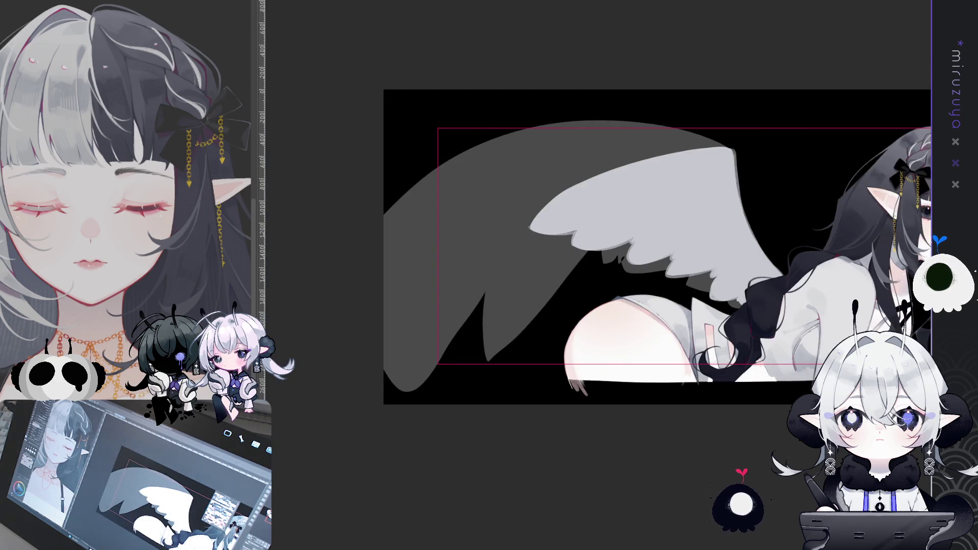
key("ctrl+0")
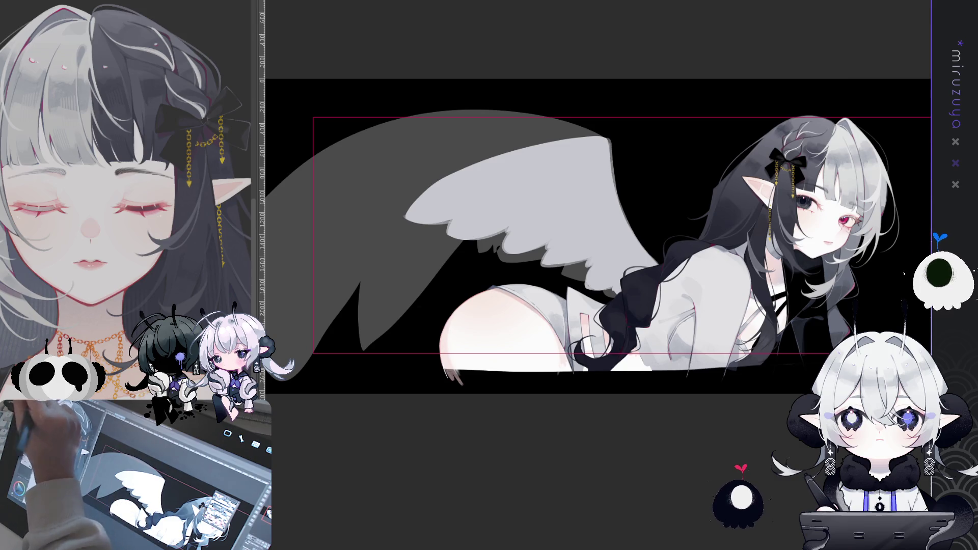
left_click_drag(642, 206, 672, 214)
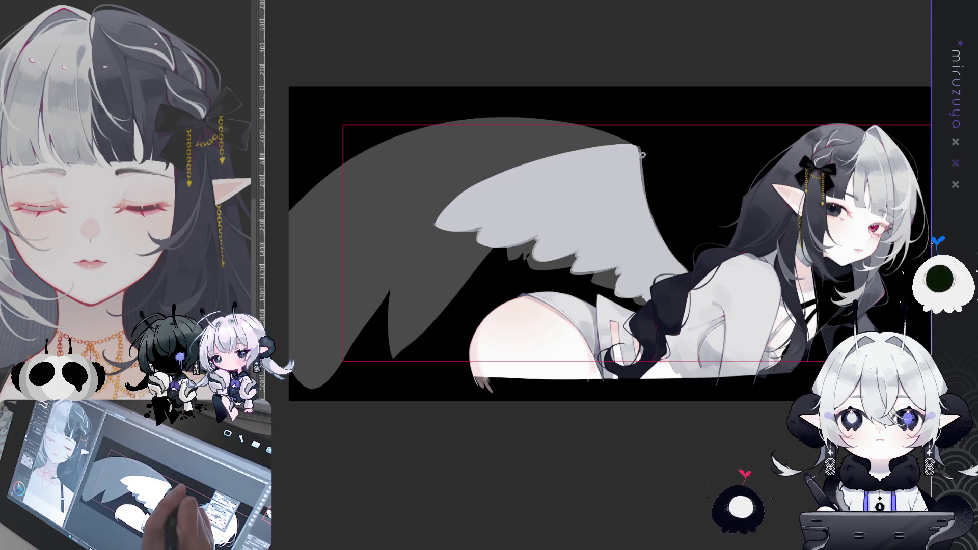
- Trace a selection along the wing's upper edge and return the view to unflipped
mouse_move(638, 146)
left_mouse_down()
mouse_move(465, 130)
mouse_move(359, 178)
mouse_move(290, 320)
left_mouse_up()
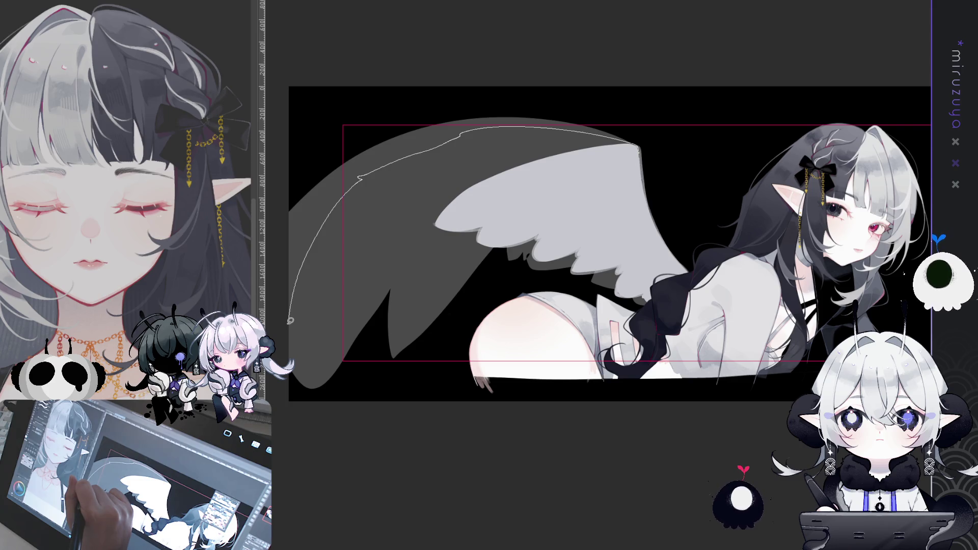
left_click_drag(291, 320, 291, 321)
key("h")
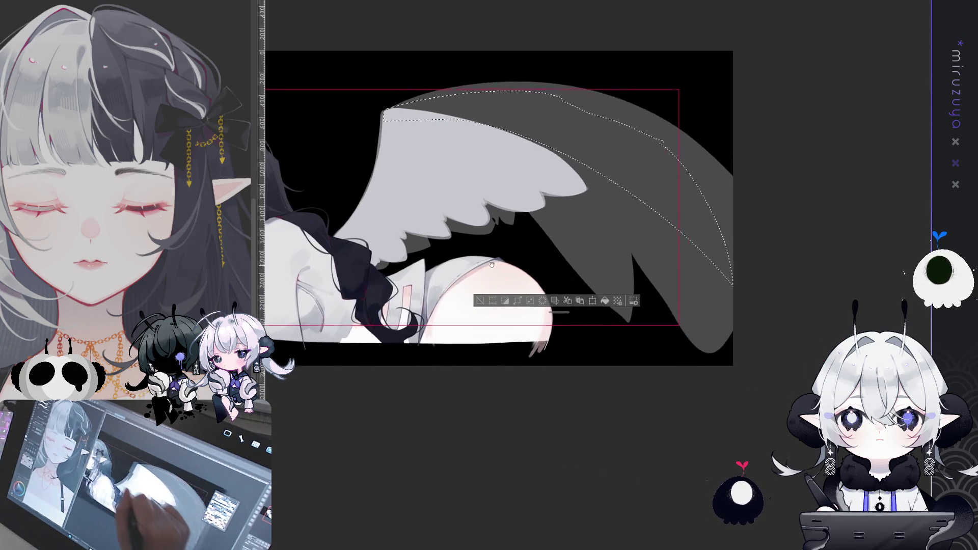
left_click_drag(878, 256, 683, 219)
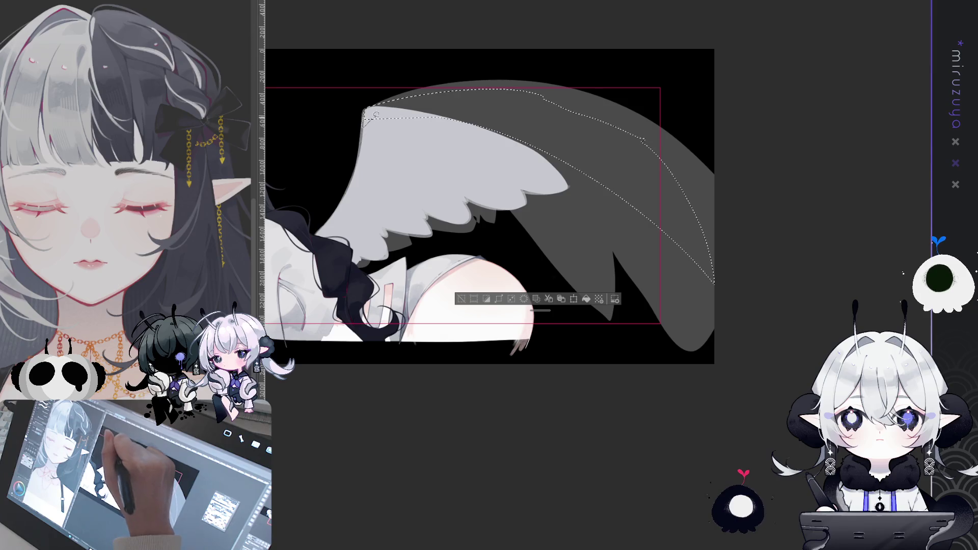
- Add the upper-left feather regions and the feather edge down the wing to the selection
left_click_drag(375, 115, 413, 133)
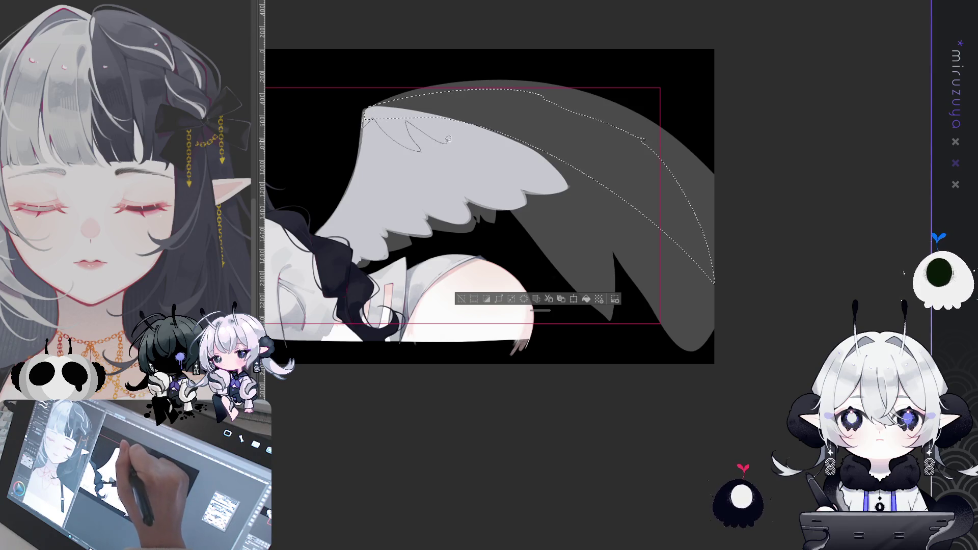
left_click_drag(419, 124, 450, 125)
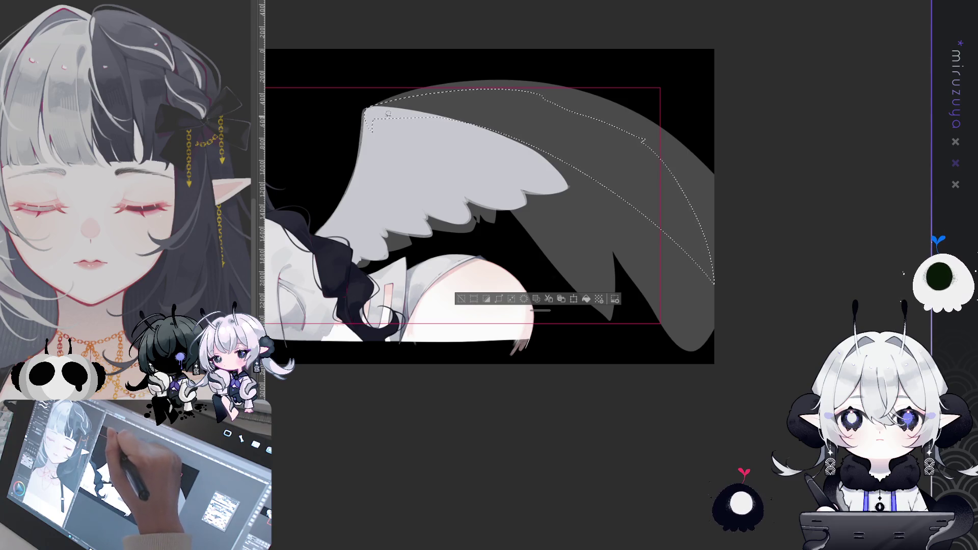
left_click_drag(387, 113, 411, 103)
mouse_move(474, 123)
left_mouse_down()
mouse_move(550, 226)
mouse_move(538, 238)
left_mouse_up()
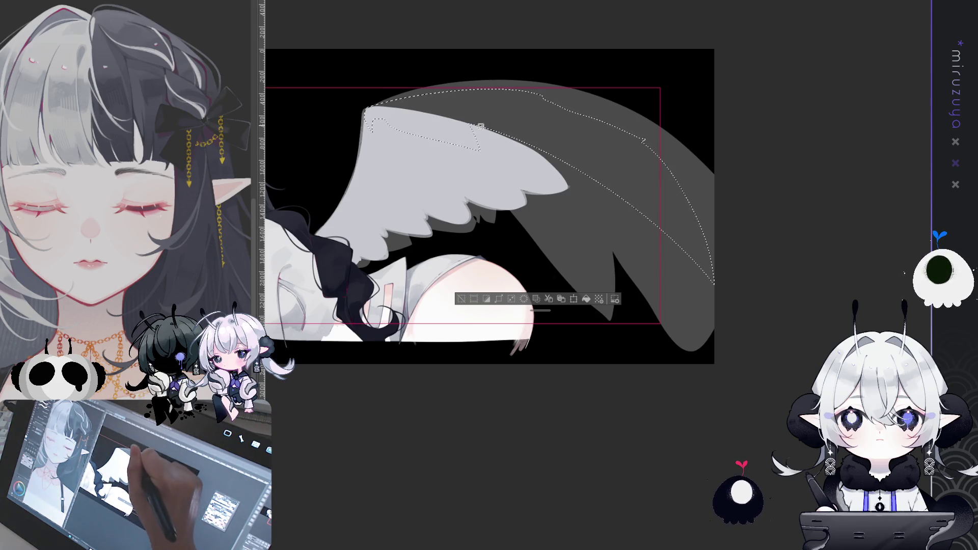
left_click_drag(556, 172, 555, 136)
left_click_drag(551, 201, 595, 180)
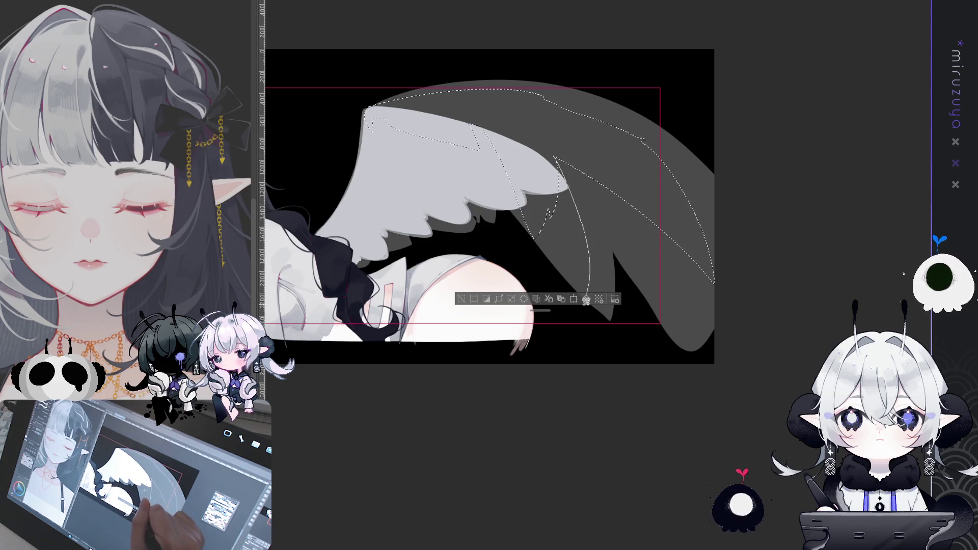
- Extend the selection with zig-zag feather tips down the right side and fill it white
left_click_drag(586, 300, 584, 133)
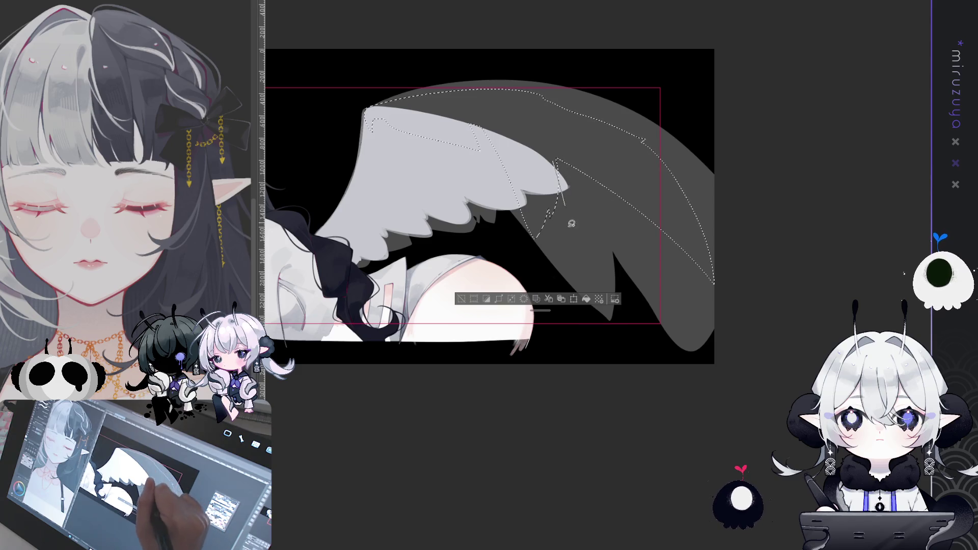
left_click_drag(571, 218, 573, 311)
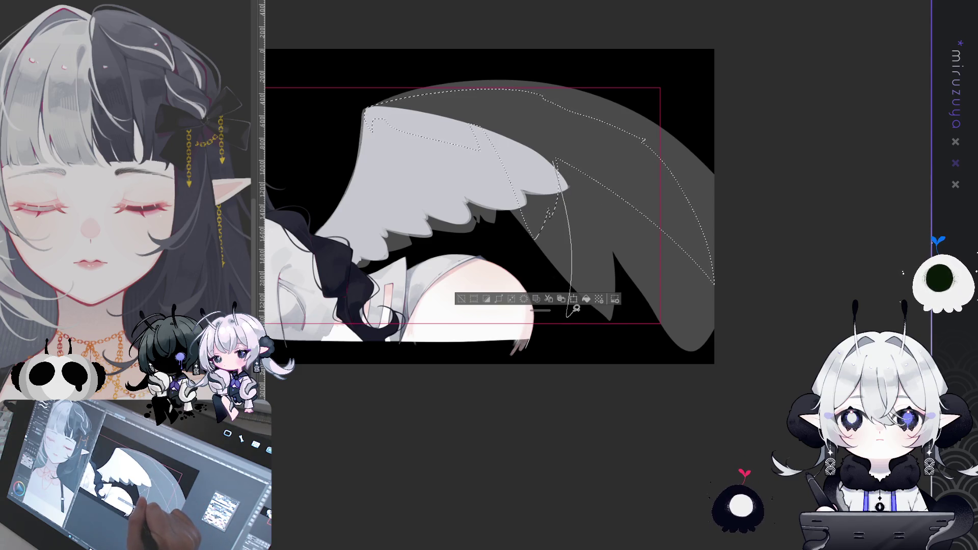
mouse_move(574, 309)
left_mouse_down()
mouse_move(612, 193)
mouse_move(654, 243)
left_mouse_up()
left_click_drag(619, 194, 662, 242)
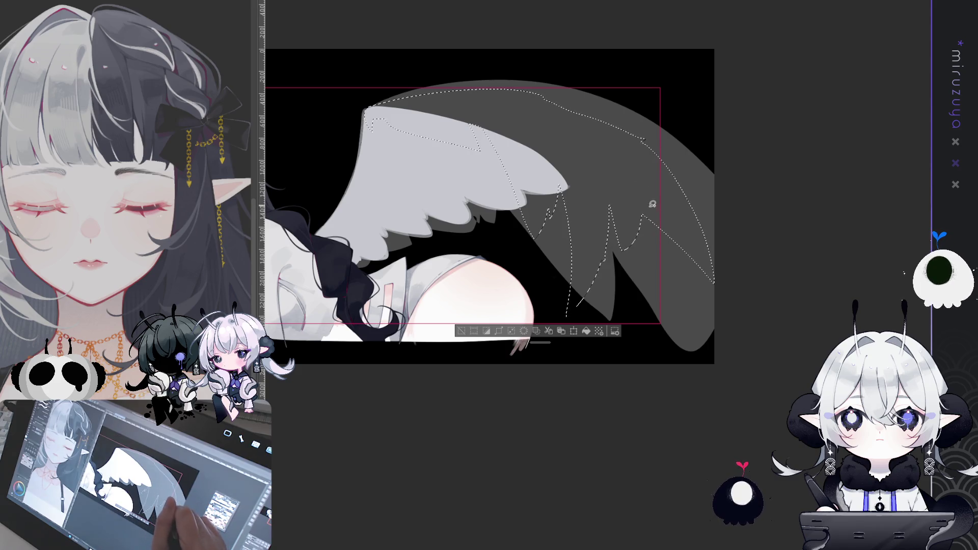
left_click_drag(653, 203, 694, 260)
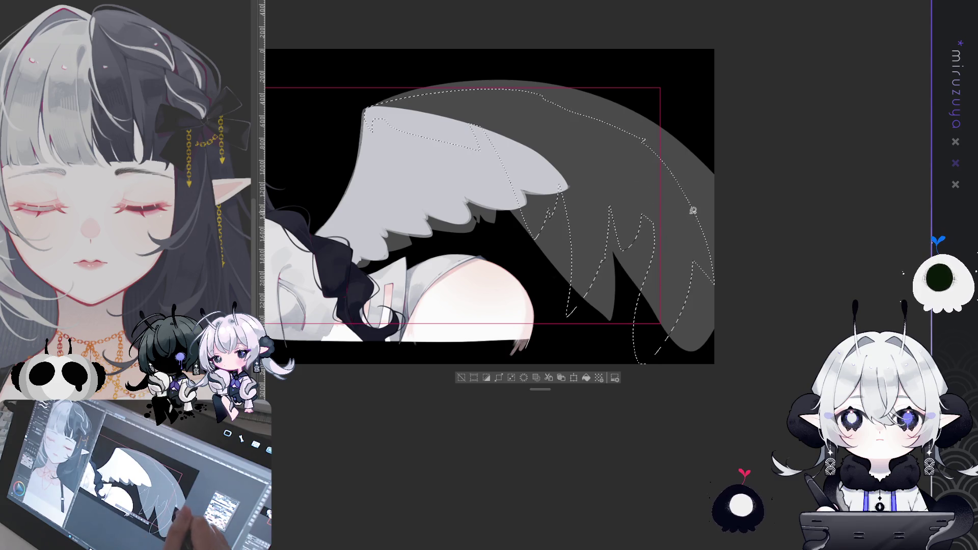
left_click(588, 378)
key("ctrl+d")
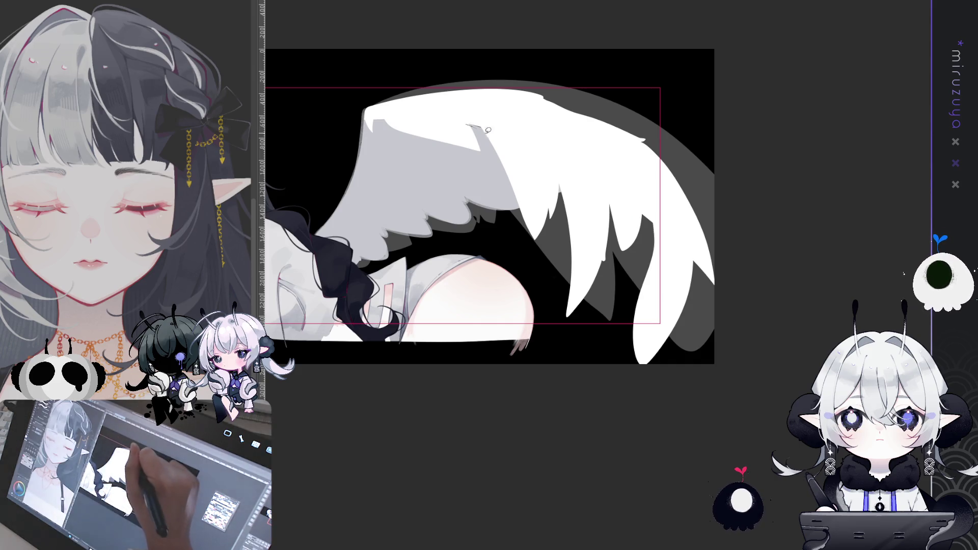
- Touch up the grey notch near the wing top and fill a patch in the wing's dark gap
left_click_drag(484, 126, 471, 130)
key("ctrl+d")
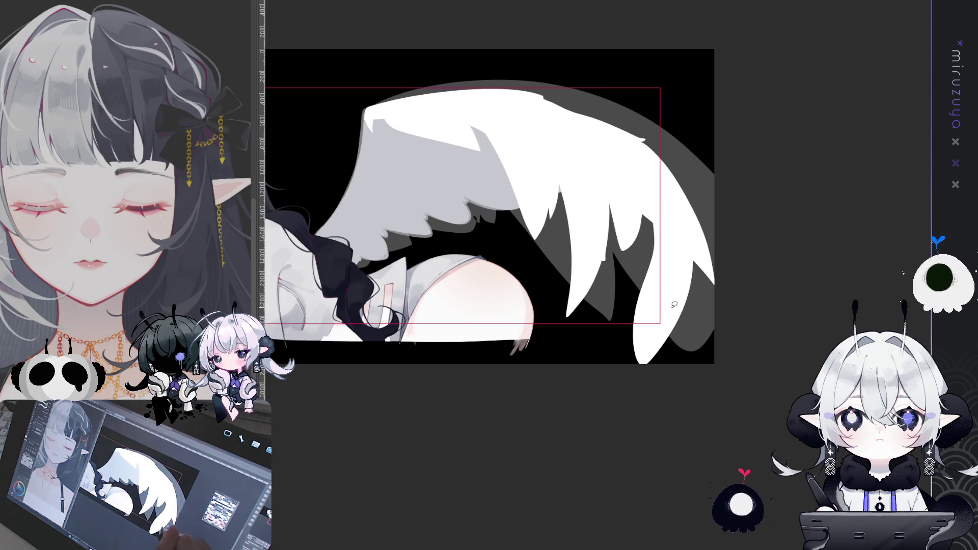
mouse_move(610, 204)
left_mouse_down()
mouse_move(605, 259)
mouse_move(610, 207)
left_mouse_up()
key("Delete")
key("ctrl+d")
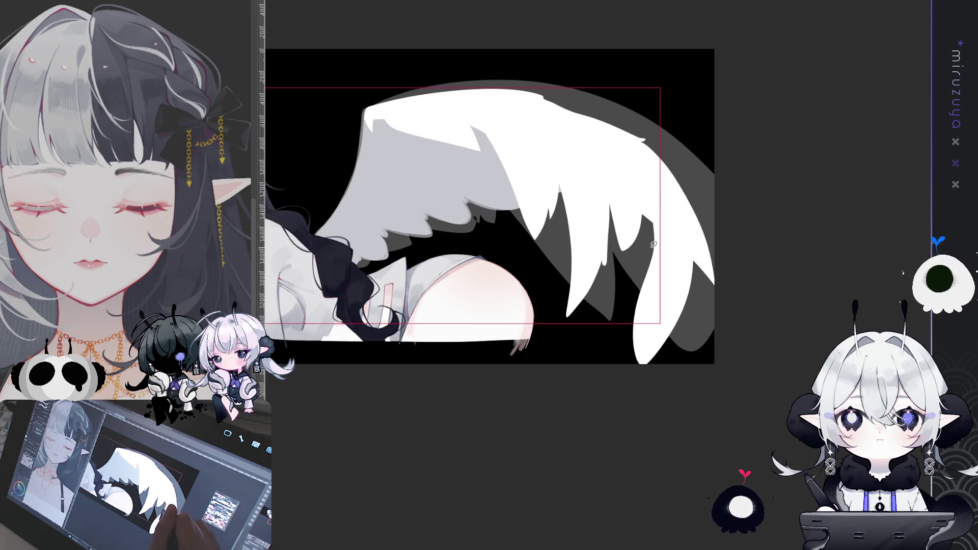
- Add a white feather near the right edge and brighten the right and left feather edges with white strokes
left_click_drag(654, 245, 628, 306)
left_click(683, 321)
key("ctrl+d")
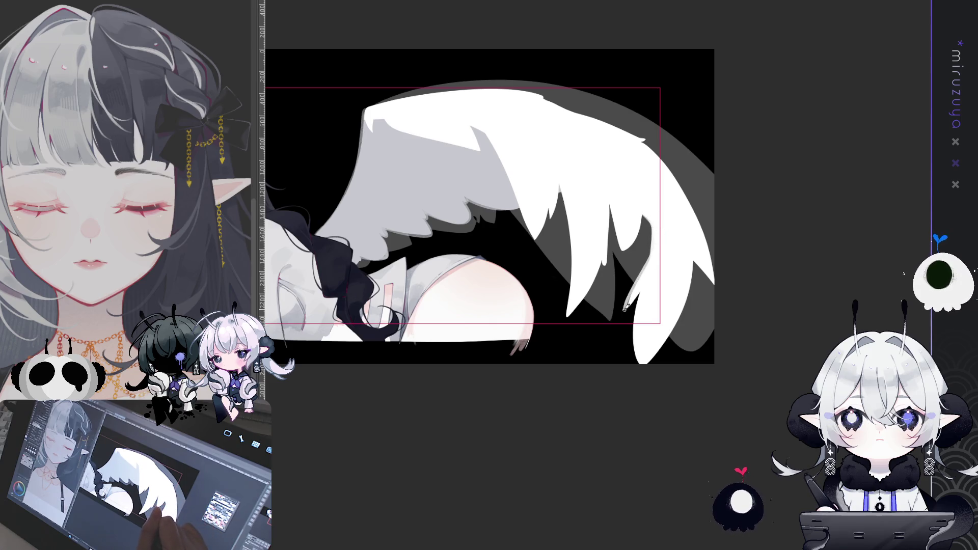
left_click_drag(648, 249, 627, 308)
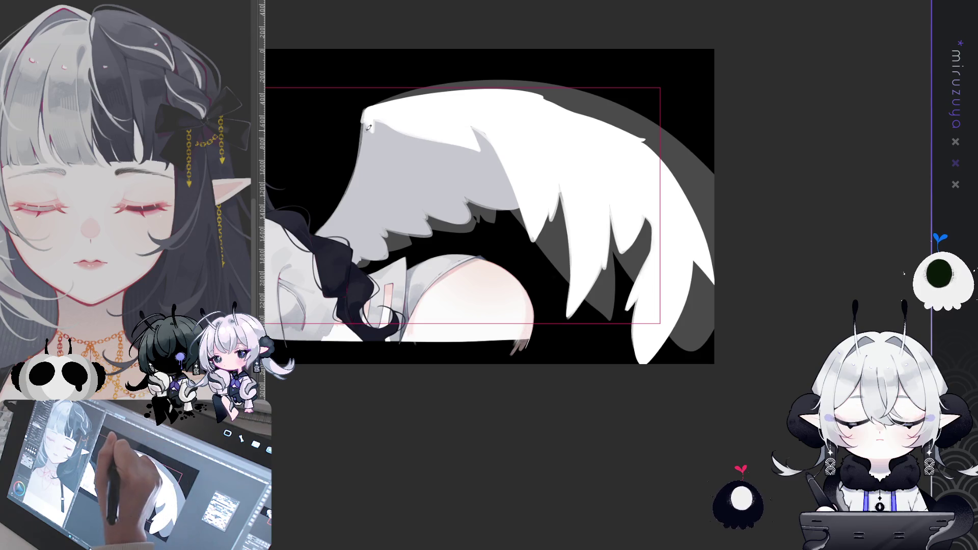
left_click_drag(363, 155, 366, 118)
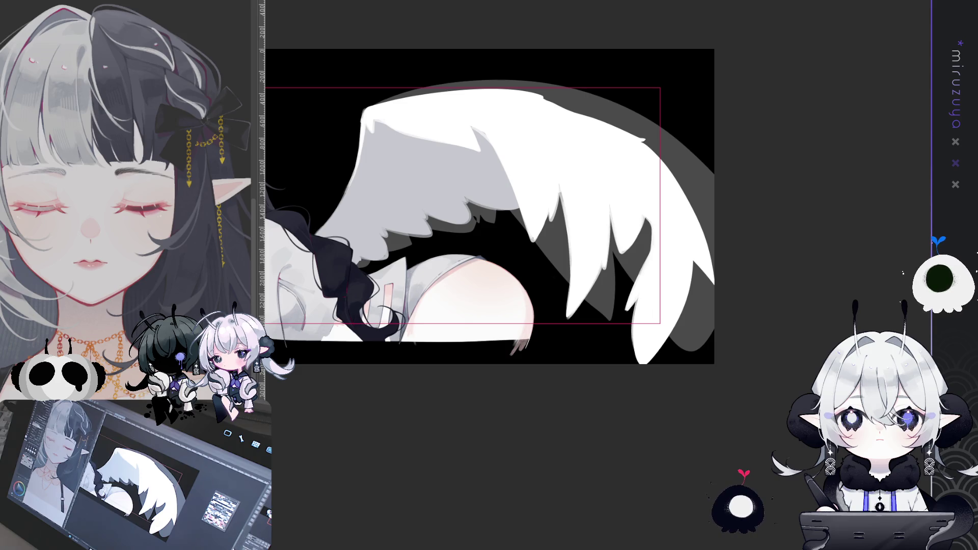
mouse_move(719, 392)
left_mouse_down()
mouse_move(520, 500)
mouse_move(607, 517)
mouse_move(591, 158)
mouse_move(533, 89)
left_mouse_up()
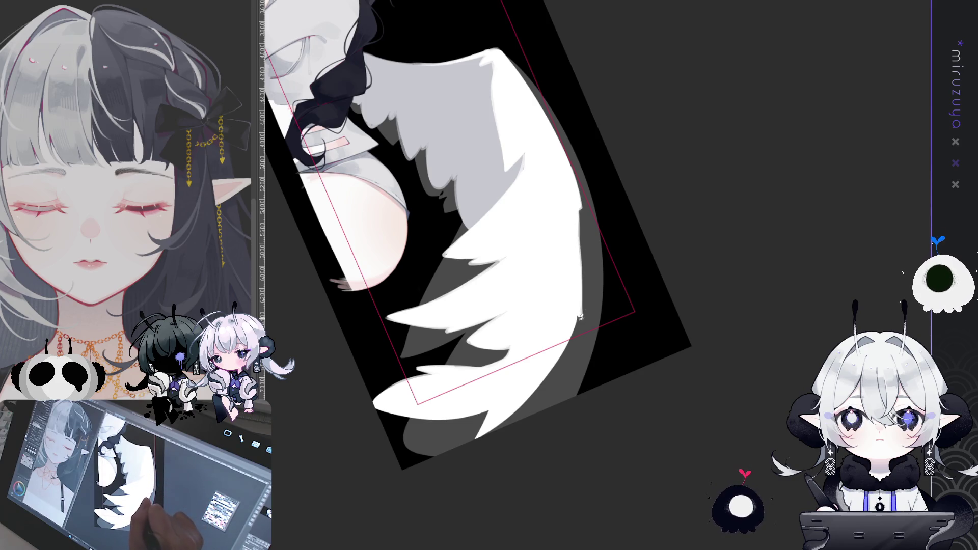
- Enlarge the white wing from its top-left corner with free transform and shift it slightly left
key("ctrl+0")
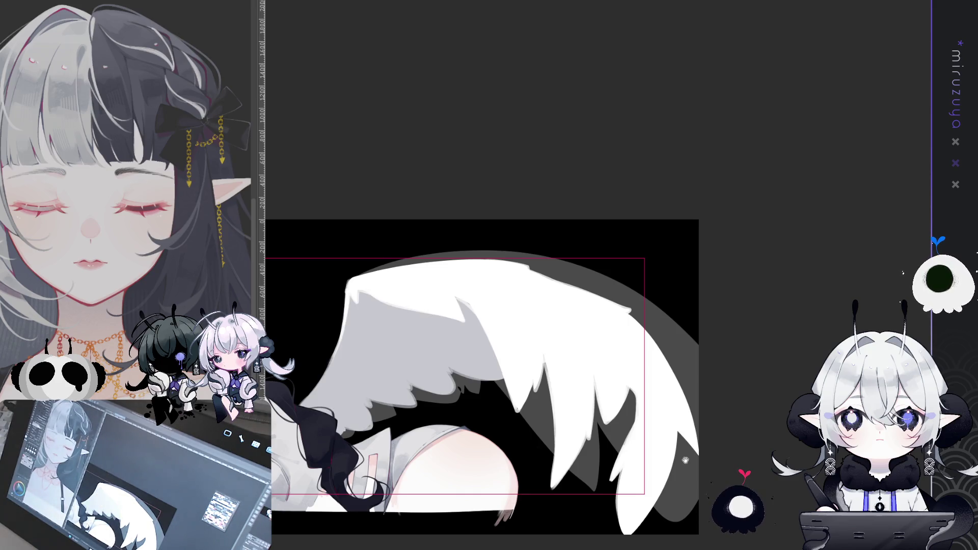
left_click_drag(153, 180, 181, 35)
key("ctrl+t")
left_click_drag(317, 115, 289, 99)
left_click_drag(713, 271, 706, 270)
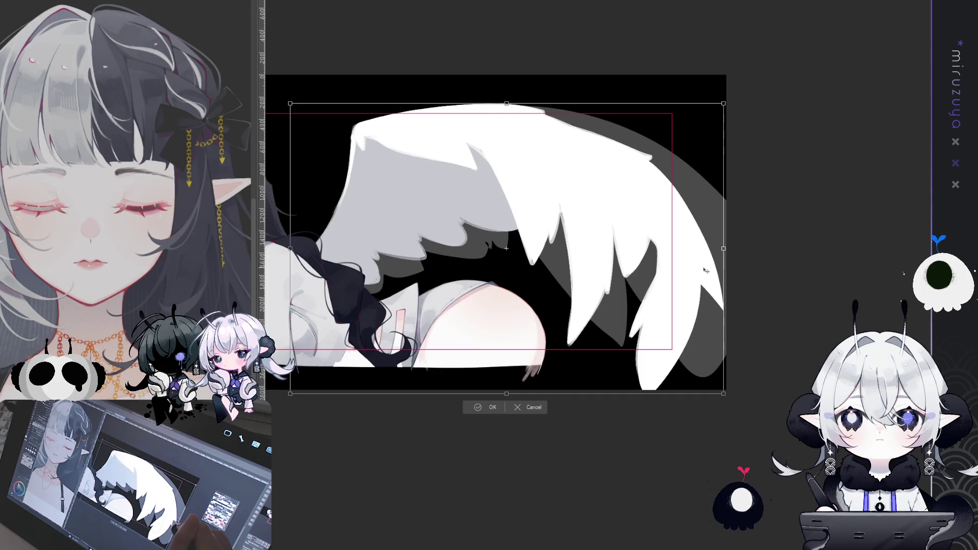
key("Return")
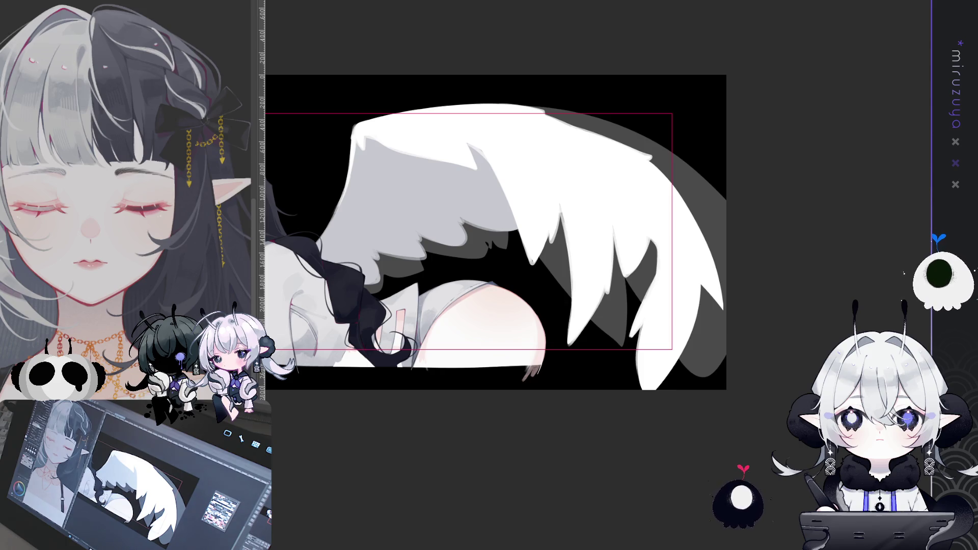
mouse_move(528, 455)
left_mouse_down()
mouse_move(737, 422)
mouse_move(721, 472)
left_mouse_up()
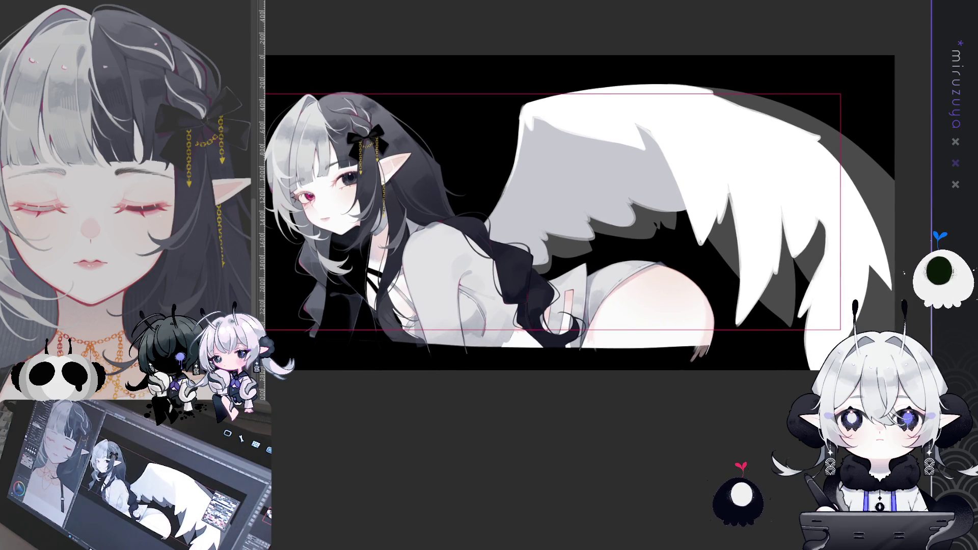
- Hide the grey back-wing shape and the grey-blue fill, zooming in to check the white wing on black
key("ctrl+z")
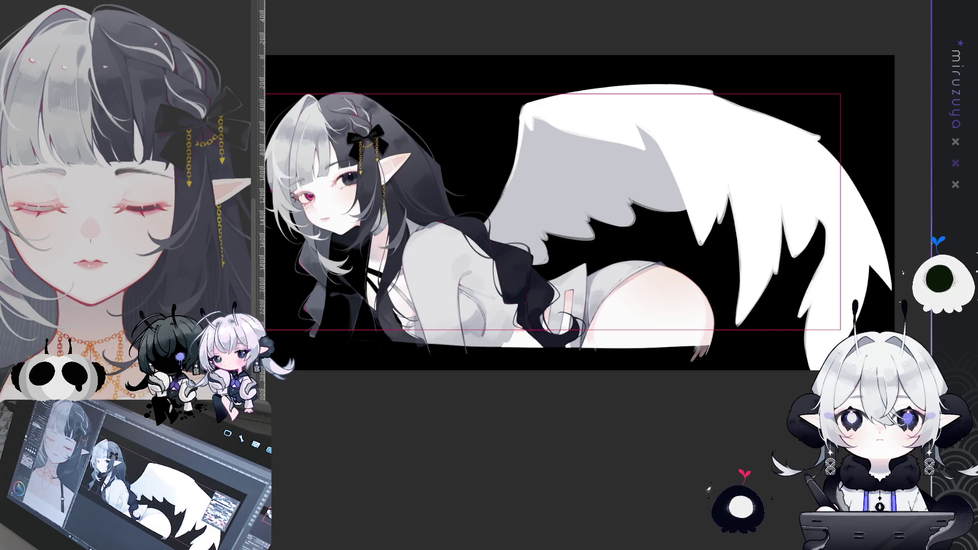
scroll(580, 213, "up", 1)
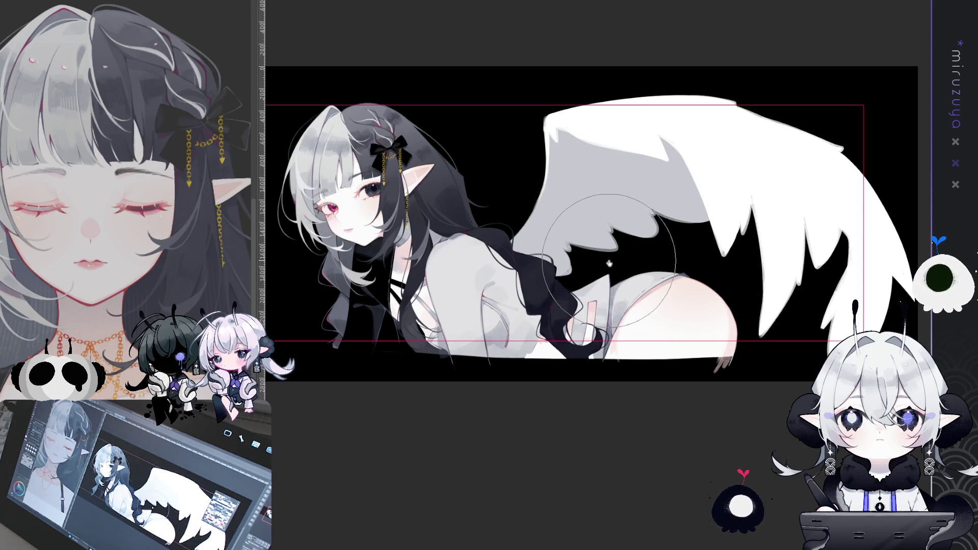
left_click_drag(664, 439, 723, 415)
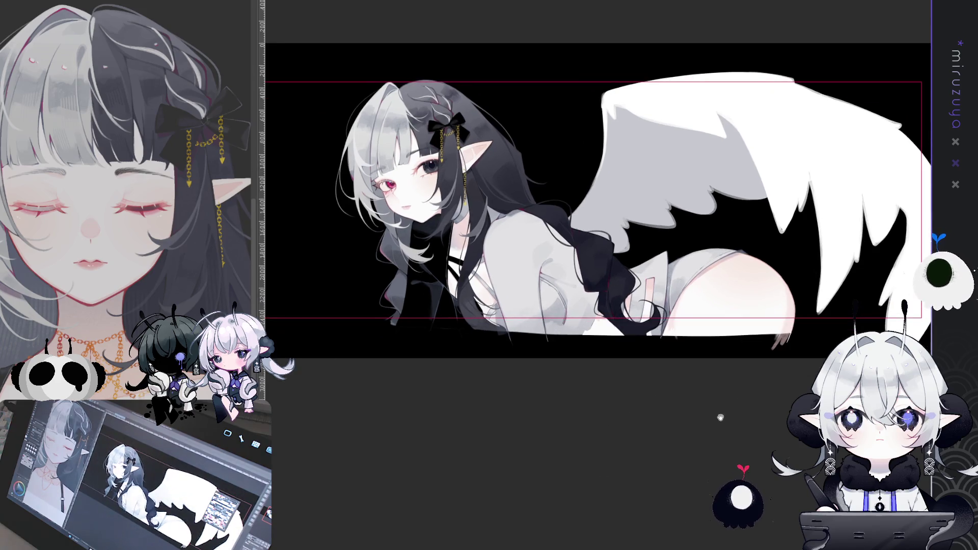
left_click_drag(758, 468, 647, 482)
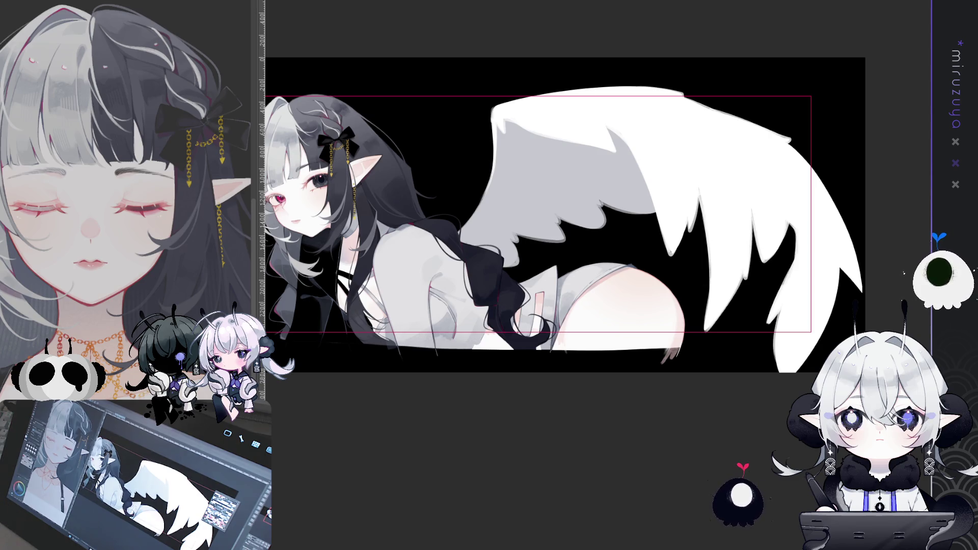
scroll(596, 214, "up", 2)
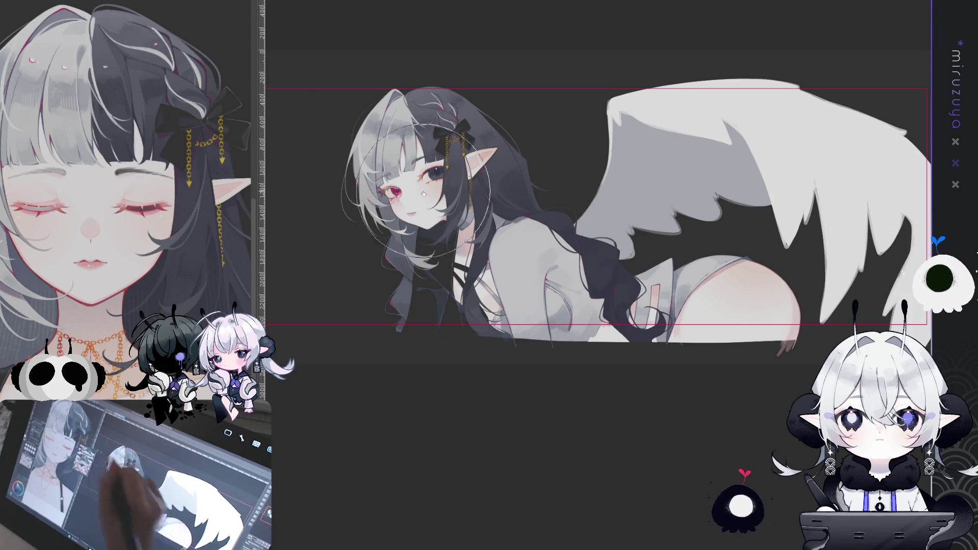
key("ctrl+minus")
key("ctrl+plus")
key("ctrl+plus")
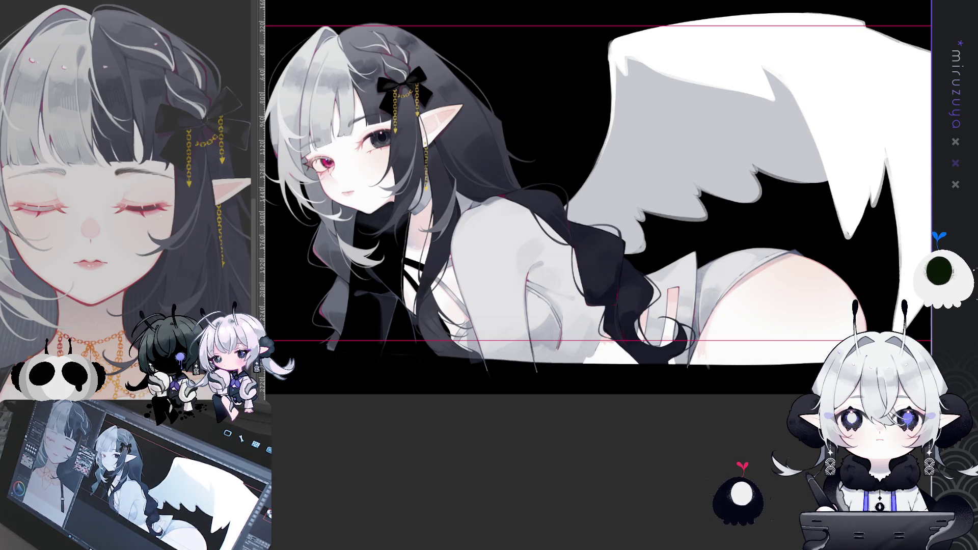
key("ctrl+plus")
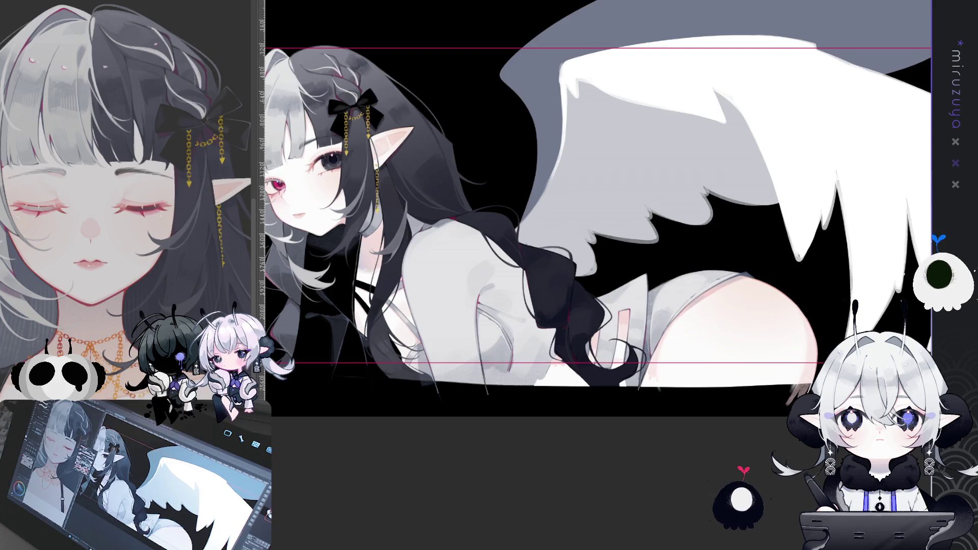
key("ctrl+z")
mouse_move(488, 213)
left_mouse_down()
mouse_move(472, 235)
mouse_move(486, 113)
mouse_move(759, 36)
left_mouse_up()
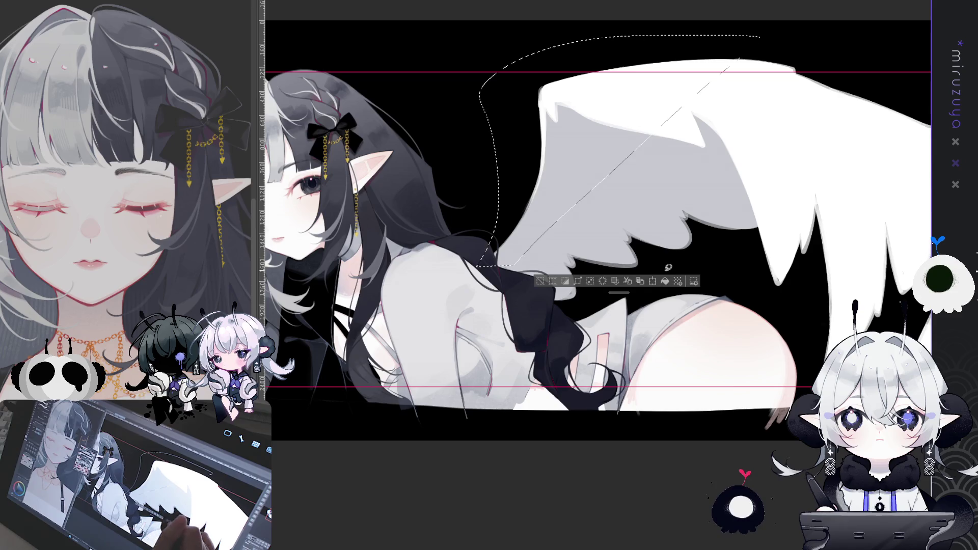
- Fill the new back-wing shape blue-grey and apply a grey gradient across it
left_click(665, 281)
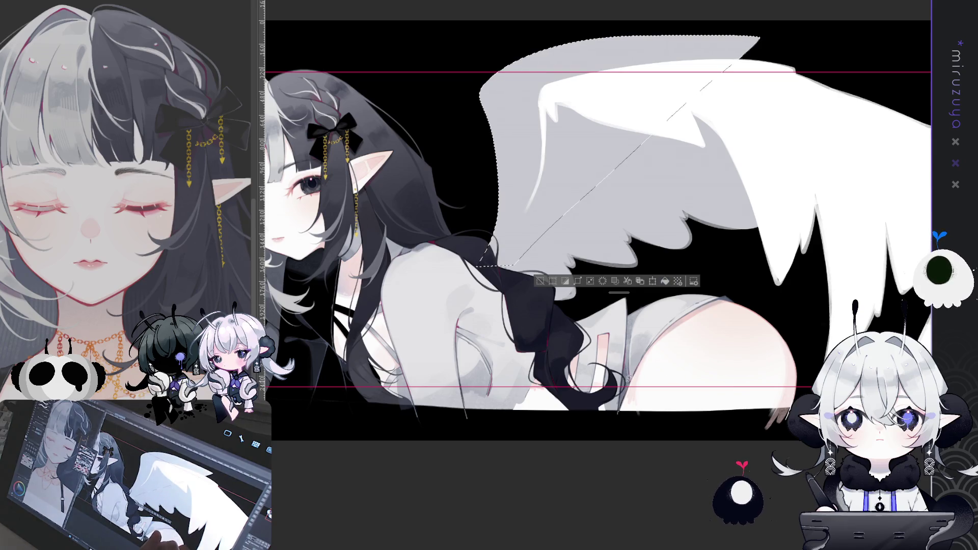
left_click(664, 283)
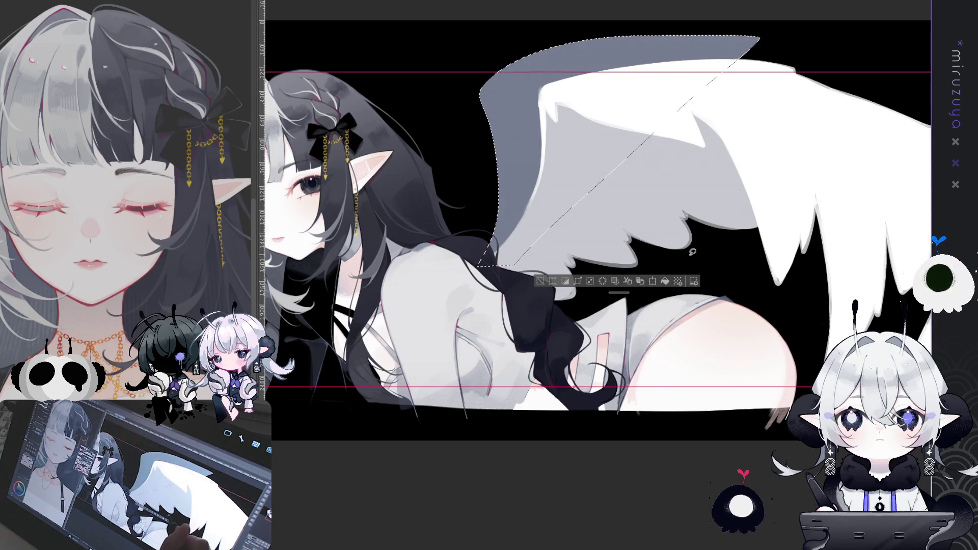
left_click_drag(678, 129, 729, 65)
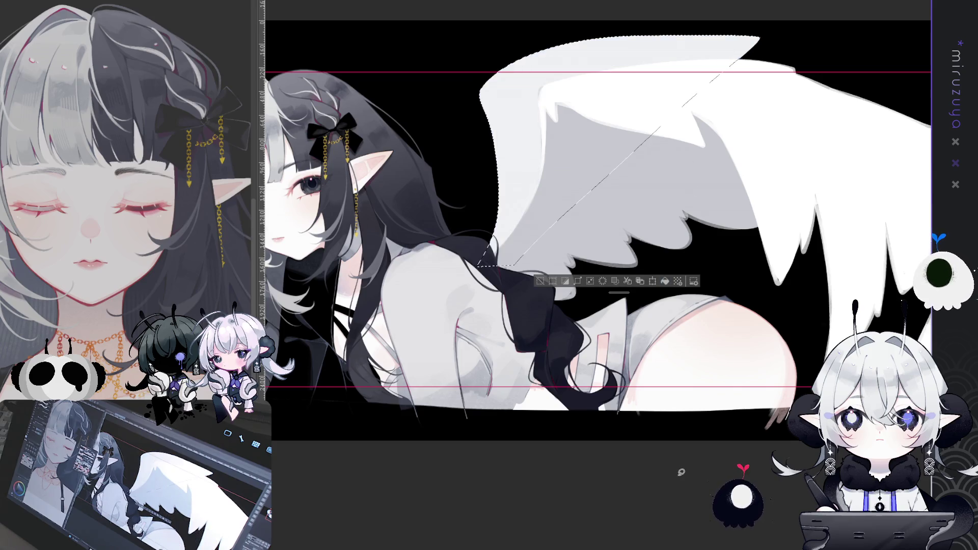
key("ctrl+d")
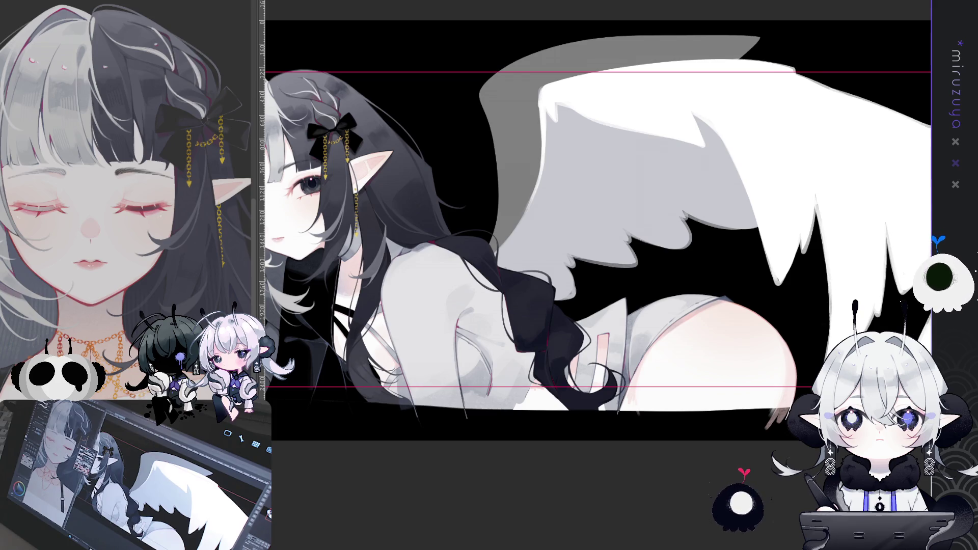
left_click_drag(799, 361, 625, 395)
left_click_drag(667, 421, 633, 416)
- Outline an extra feather area above the wing and fill it grey
left_click_drag(542, 59, 804, 142)
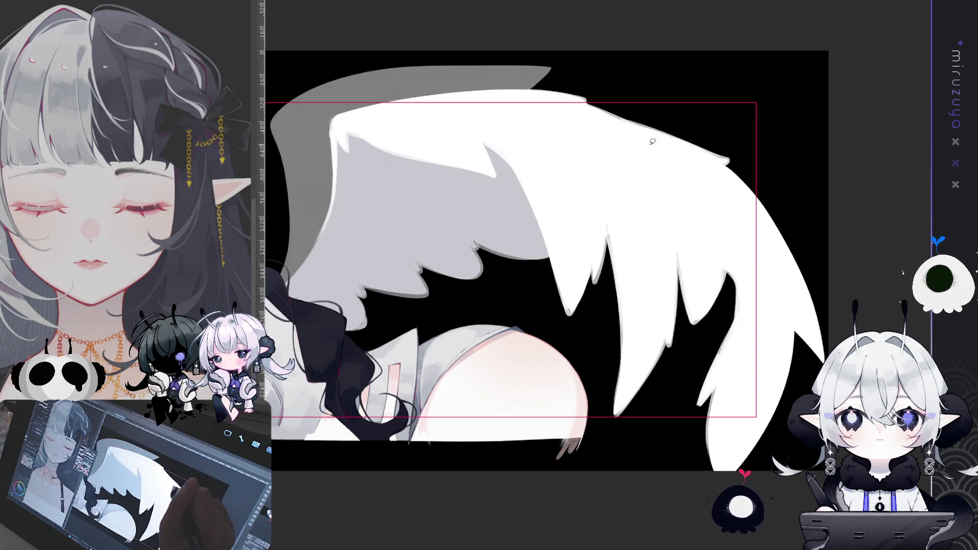
mouse_move(664, 145)
left_mouse_down()
mouse_move(728, 133)
mouse_move(556, 37)
left_mouse_up()
left_click(718, 159)
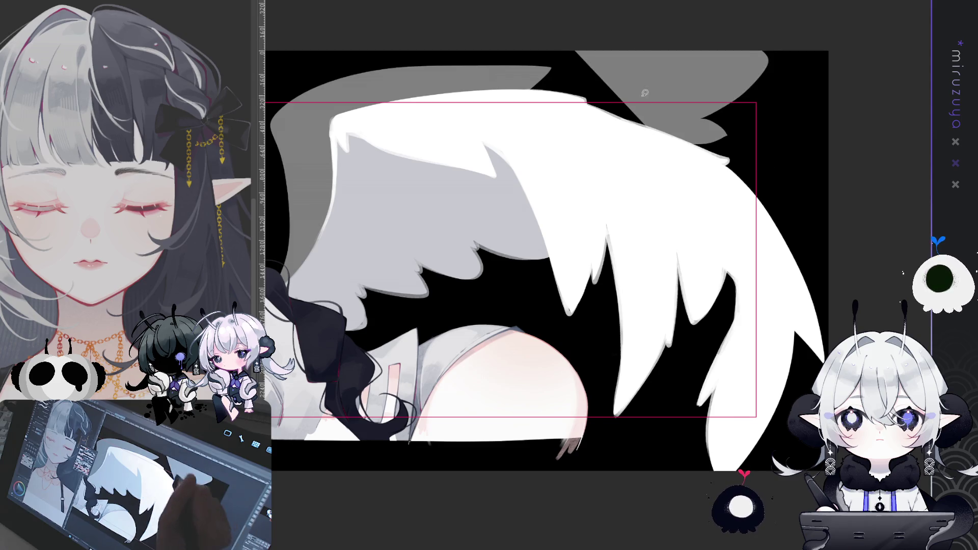
left_click_drag(637, 85, 672, 141)
left_click(681, 161)
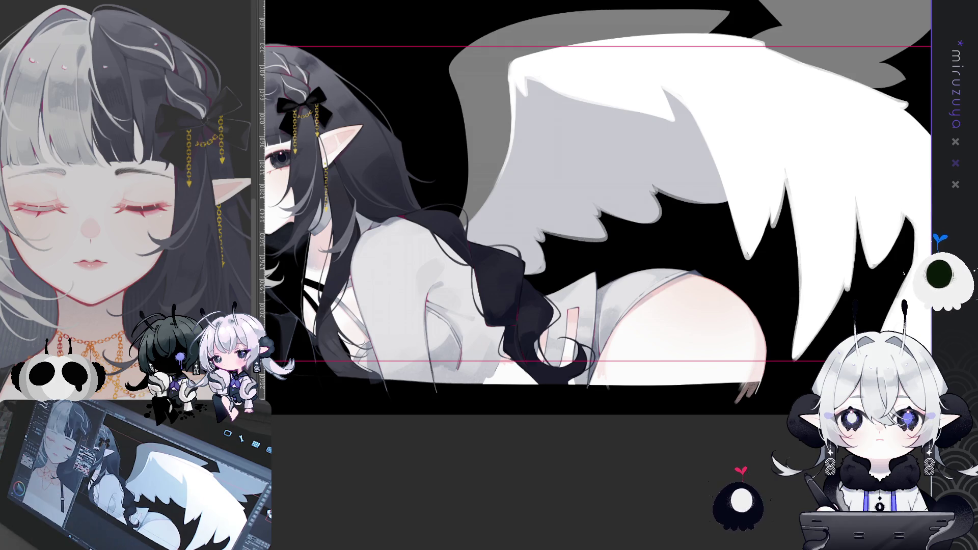
- Reapply a steeper diagonal grey gradient across the back wing
scroll(591, 485, "up", 1)
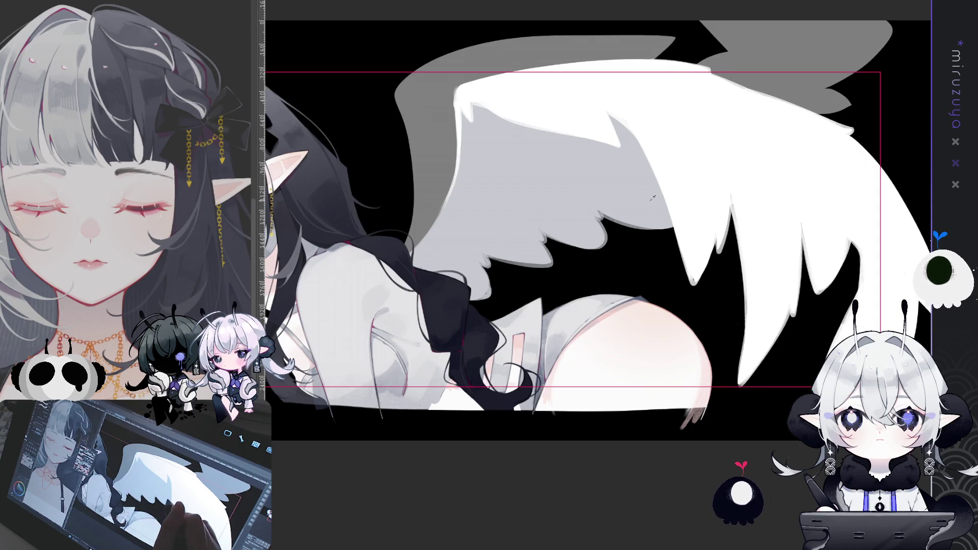
key("ctrl+z")
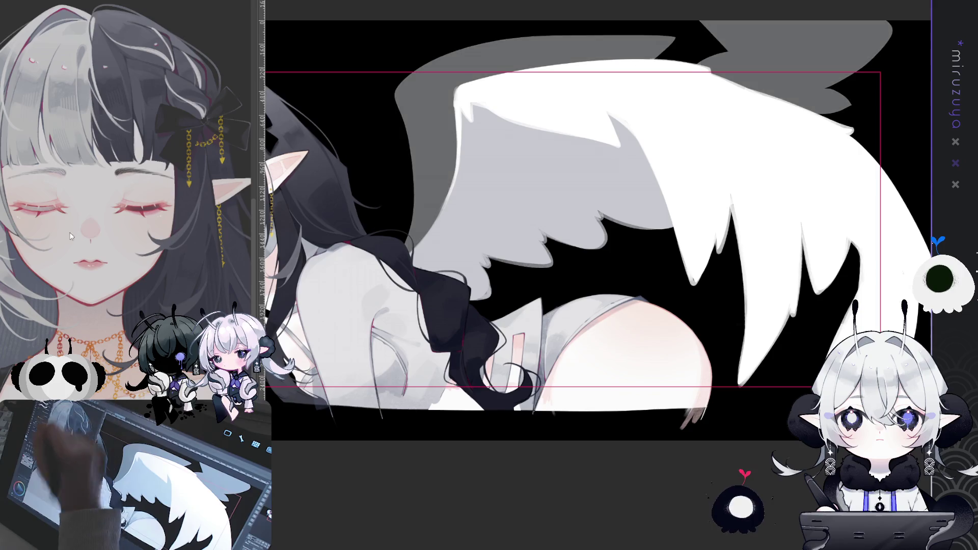
key("ctrl+y")
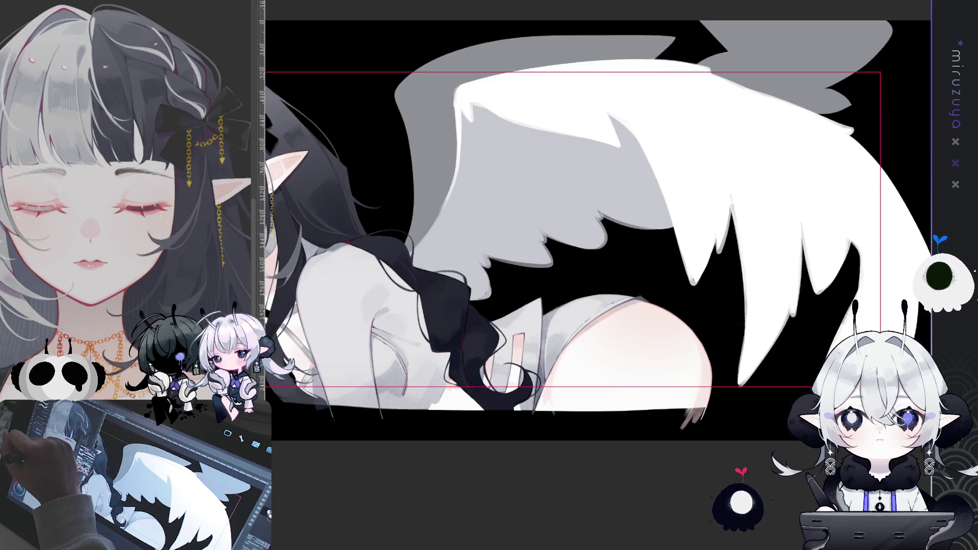
left_click_drag(457, 33, 777, 205)
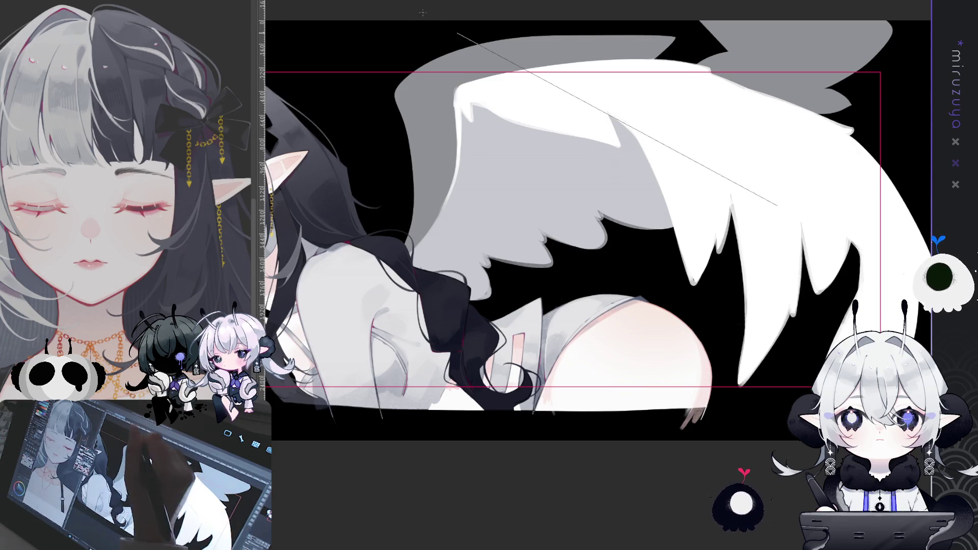
left_click_drag(538, 73, 669, 337)
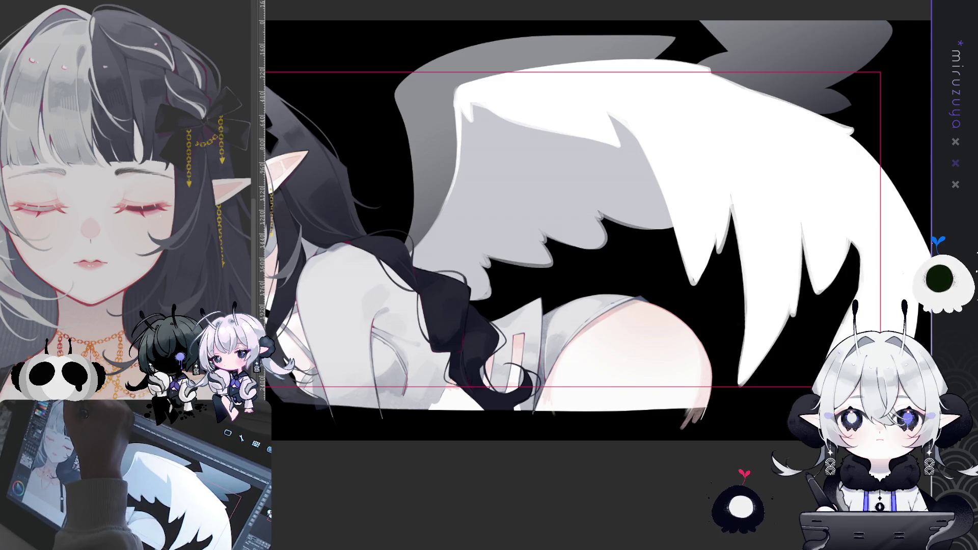
left_click_drag(459, 255, 329, 292)
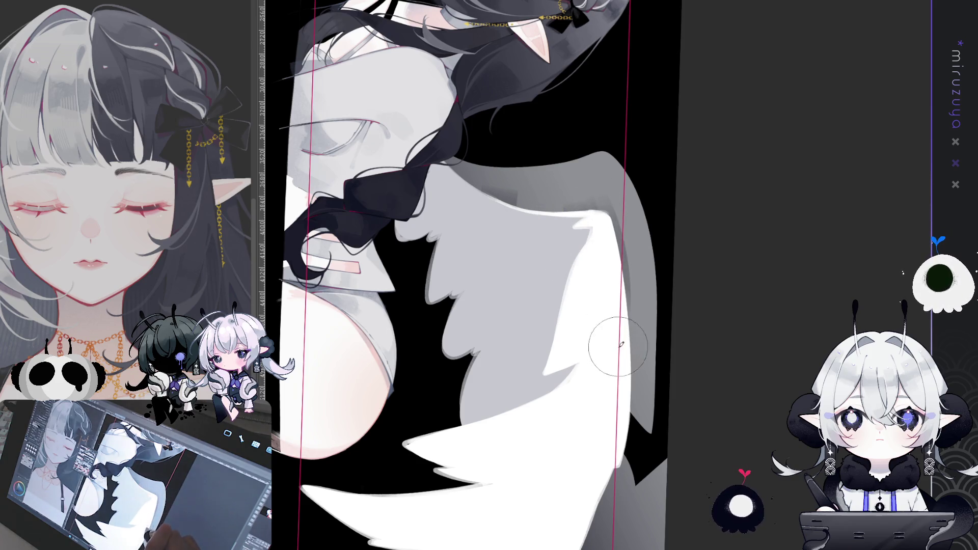
- Reset the canvas rotation to upright and zoom out one step to see both wings and the figure
scroll(618, 346, "down", 5)
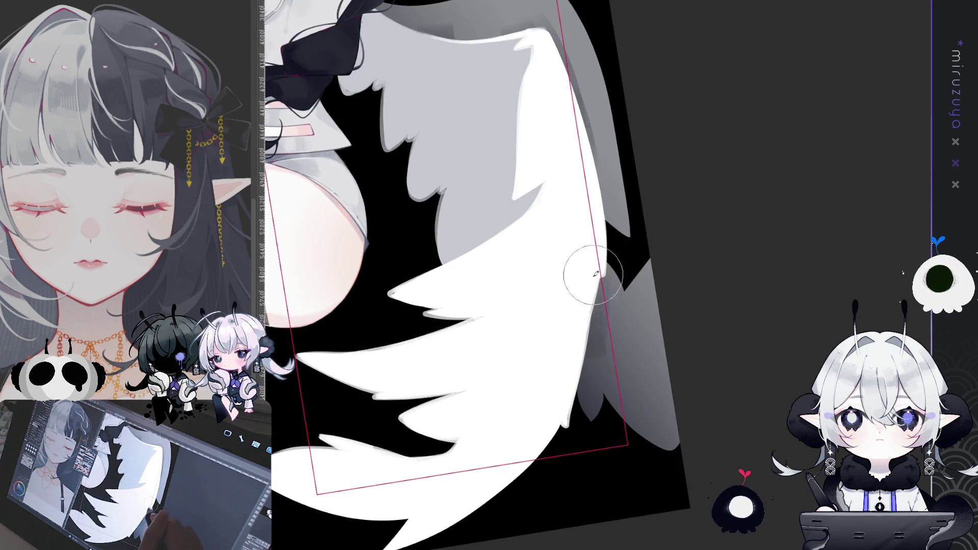
key("r")
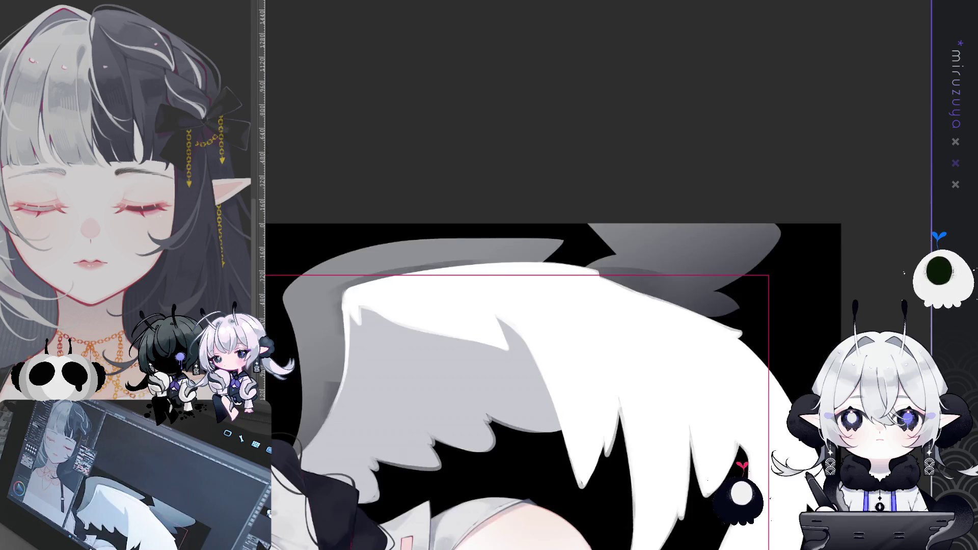
key("ctrl+minus")
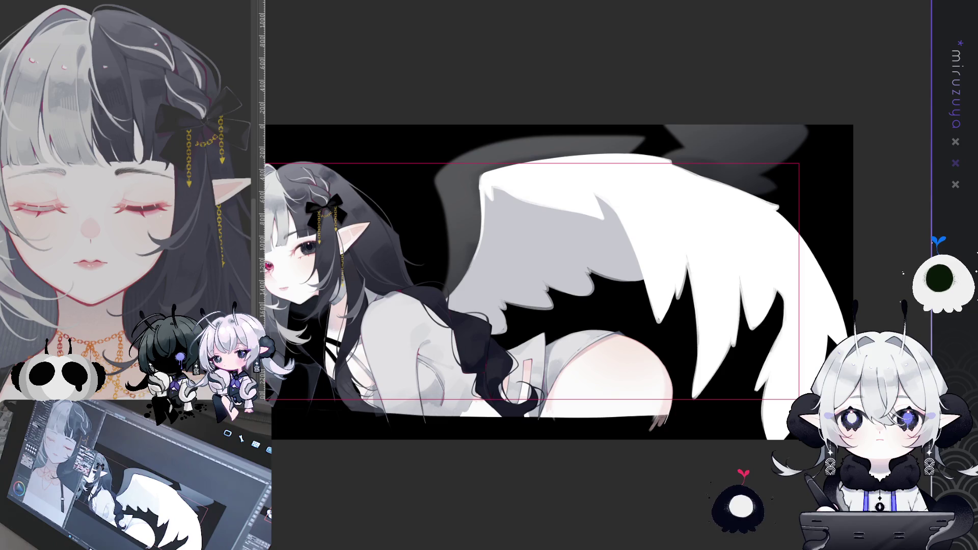
scroll(561, 280, "right", 3)
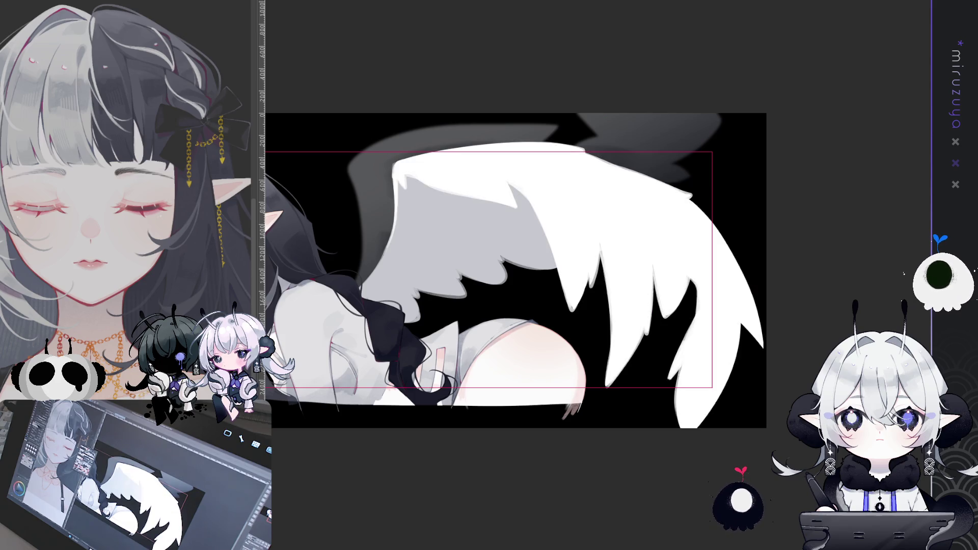
- Compare the upper wing with and without its grey fill, then rotate the canvas about 40° clockwise
key("ctrl+z")
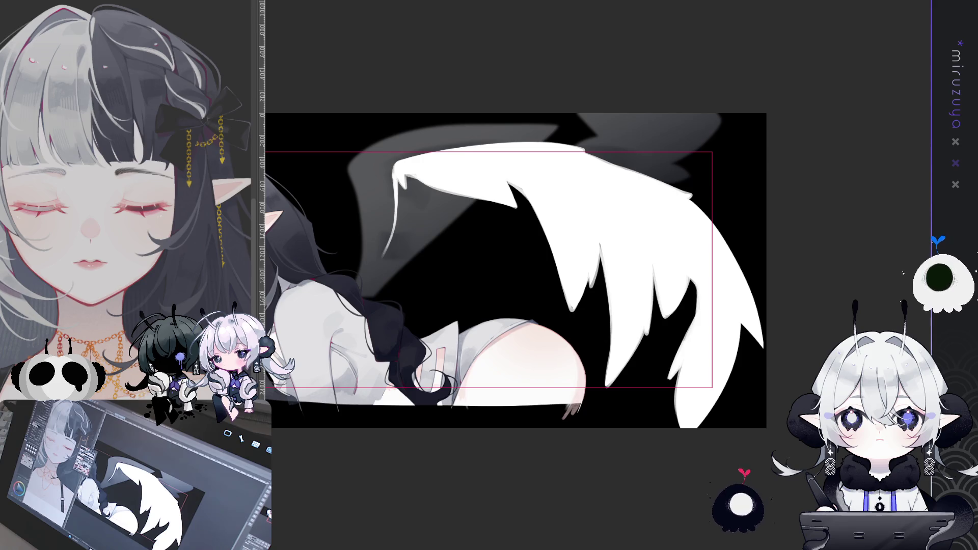
key("ctrl+y")
key("asciicircum")
key("asciicircum")
key("asciicircum")
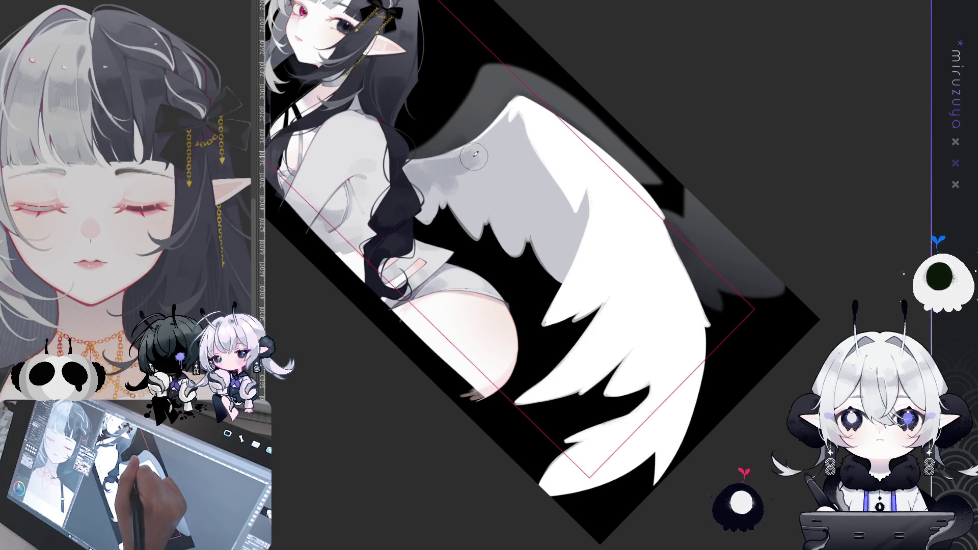
- Paint soft darker grey feather shading on the upper wing, then pan to see more of it
mouse_move(486, 168)
left_mouse_down()
mouse_move(504, 143)
mouse_move(524, 140)
mouse_move(520, 122)
mouse_move(493, 165)
mouse_move(502, 153)
left_mouse_up()
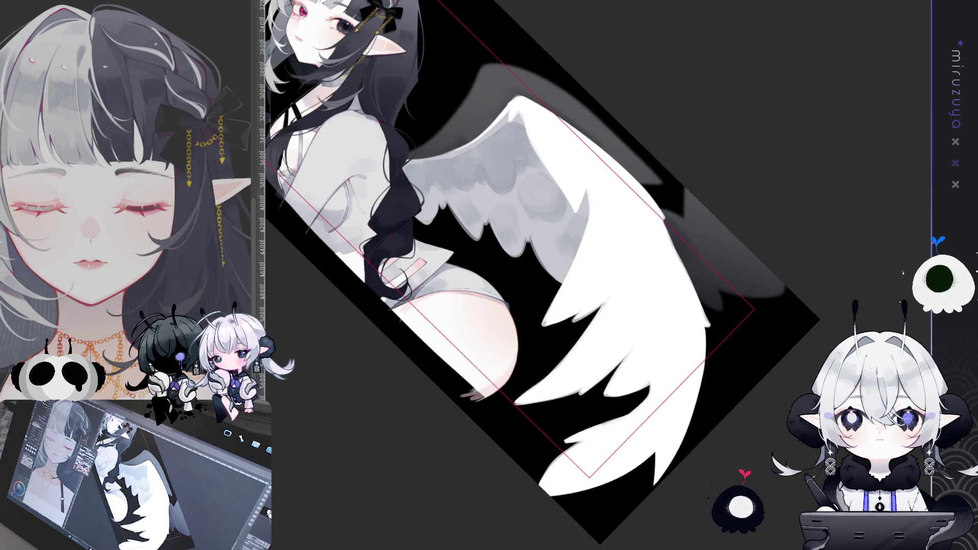
left_click_drag(801, 363, 720, 378)
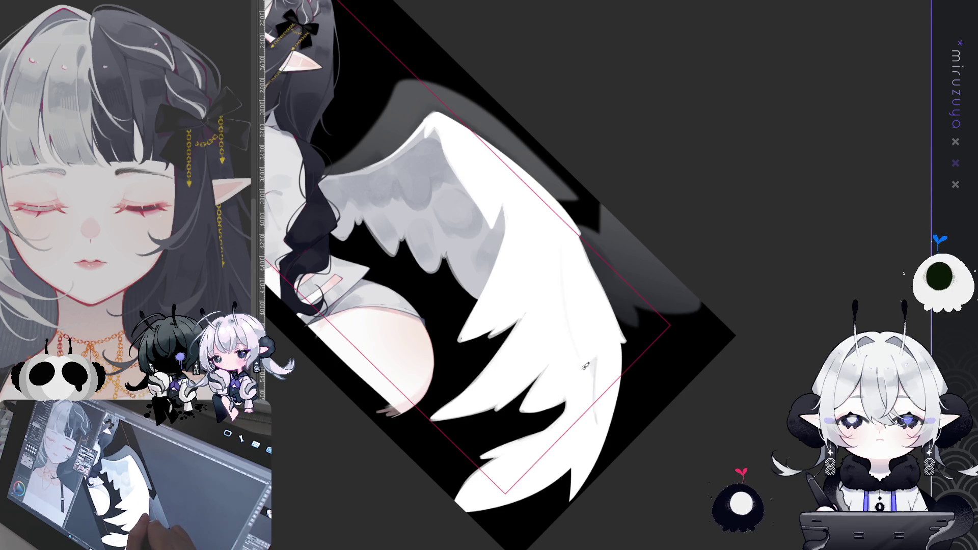
left_click_drag(596, 362, 482, 227)
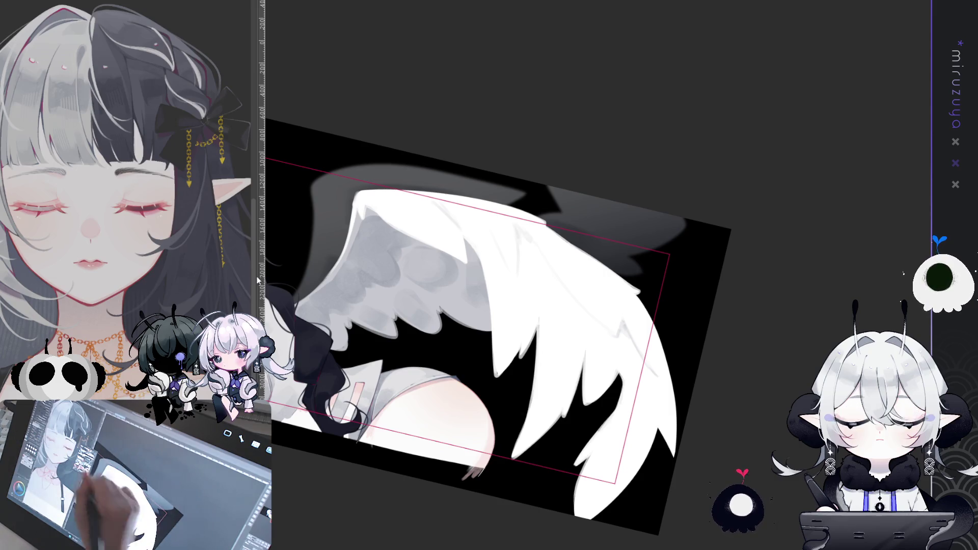
key("bracketright")
key("bracketright")
key("bracketright")
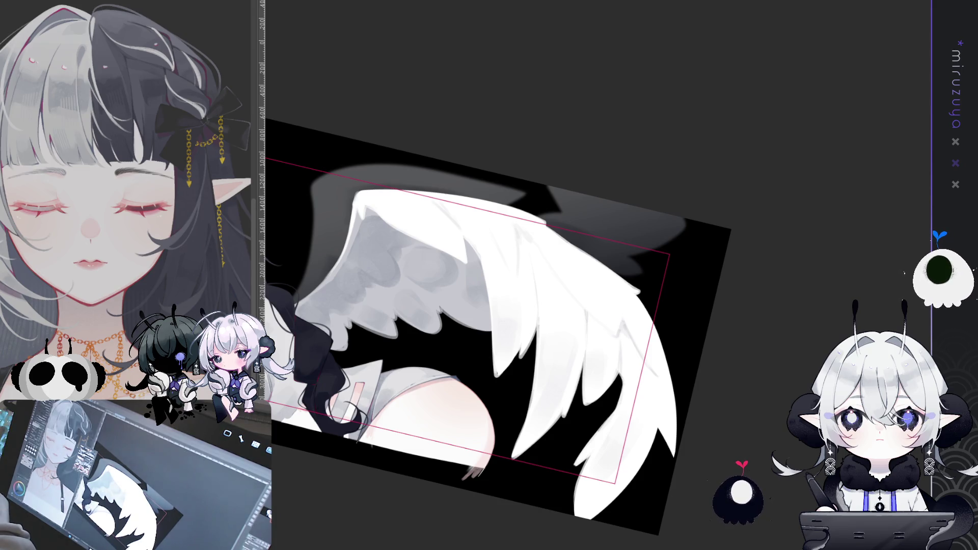
- Reset the canvas rotation, center the banner, and zoom in on the girl's face and upper body
key("ctrl+0")
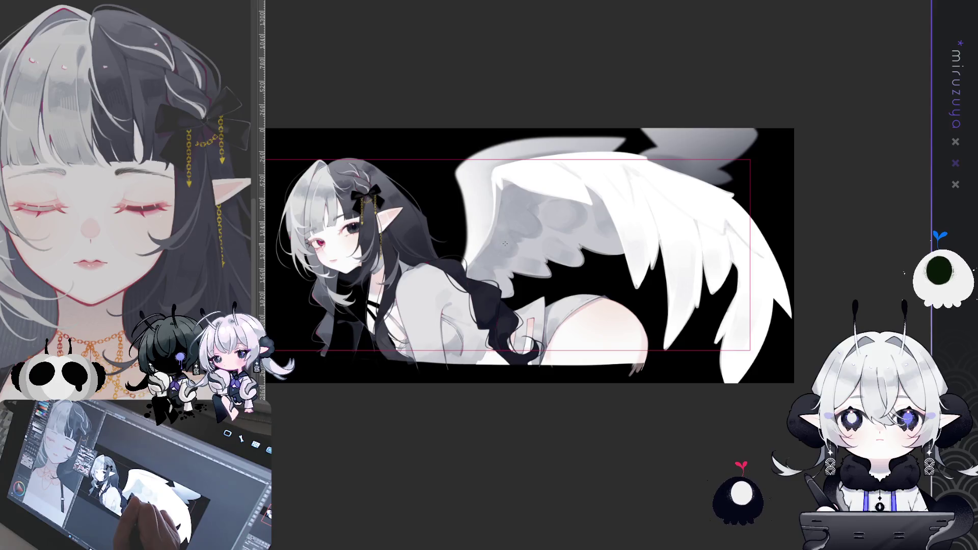
mouse_move(573, 466)
left_mouse_down()
mouse_move(672, 379)
mouse_move(655, 465)
left_mouse_up()
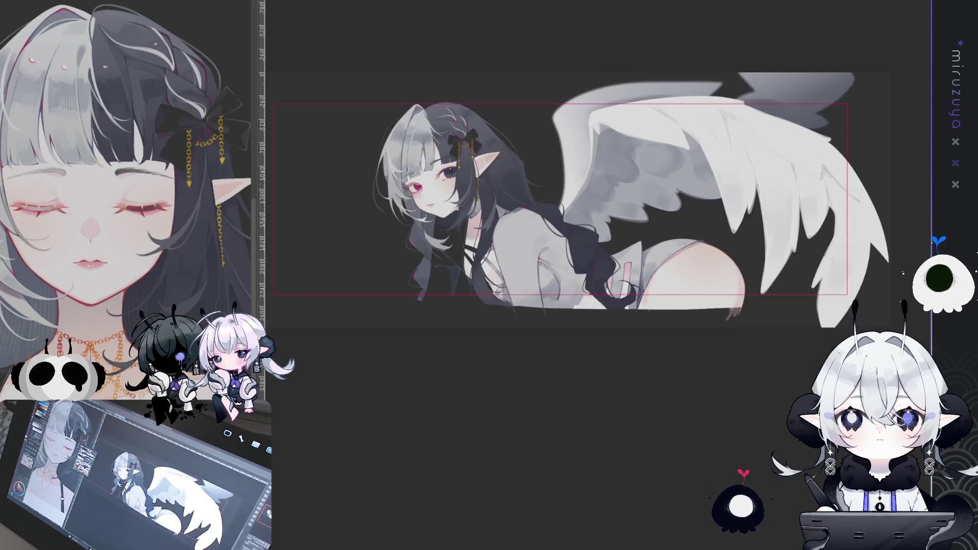
left_click_drag(727, 424, 780, 374)
left_click_drag(611, 204, 603, 311)
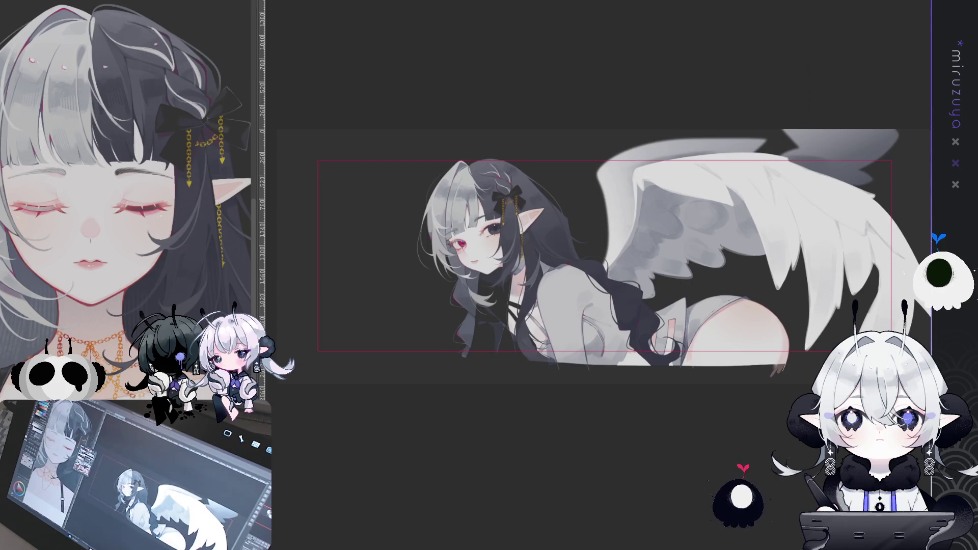
key("ctrl+plus")
key("ctrl+plus")
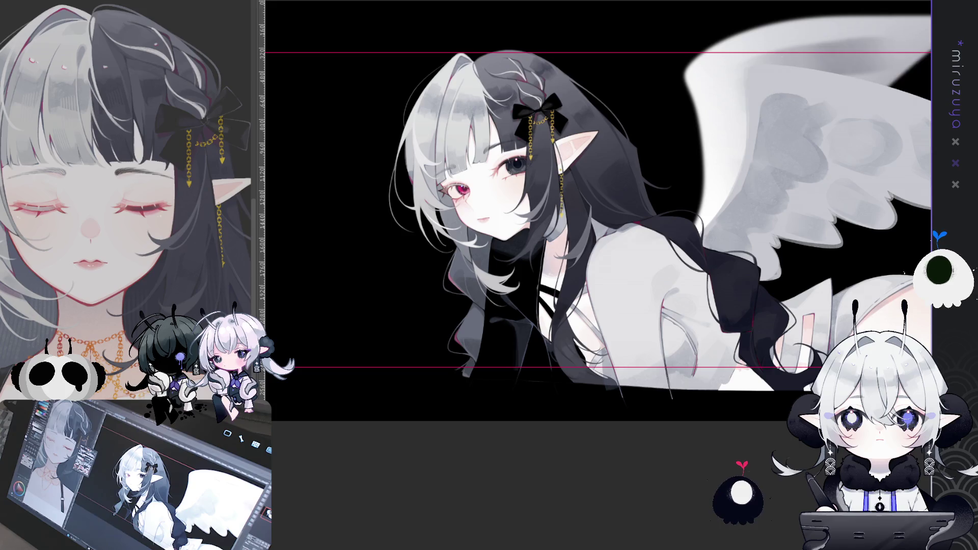
- Zoom in beside the ear and fill the four-point star outline with solid gold
scroll(512, 153, "up", 2)
scroll(513, 153, "up", 2)
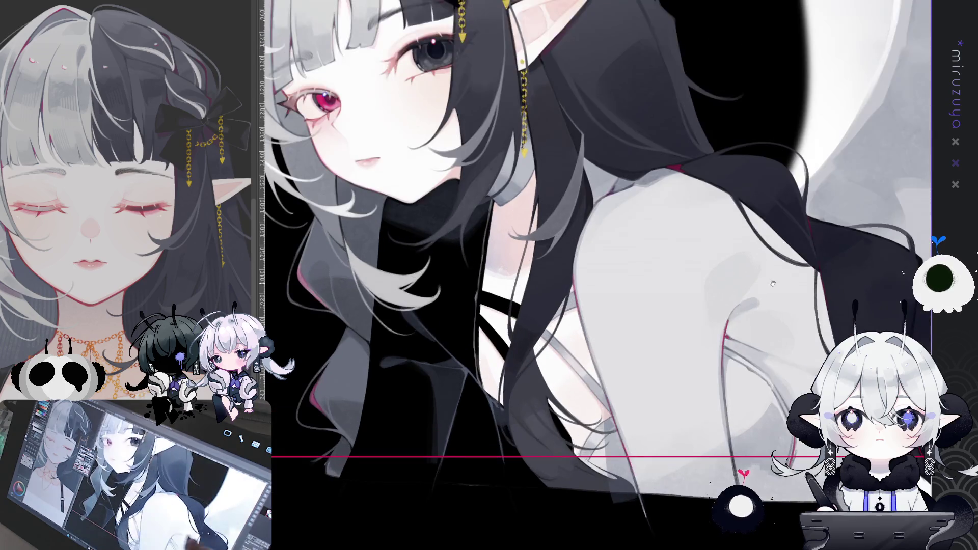
scroll(513, 153, "up", 2)
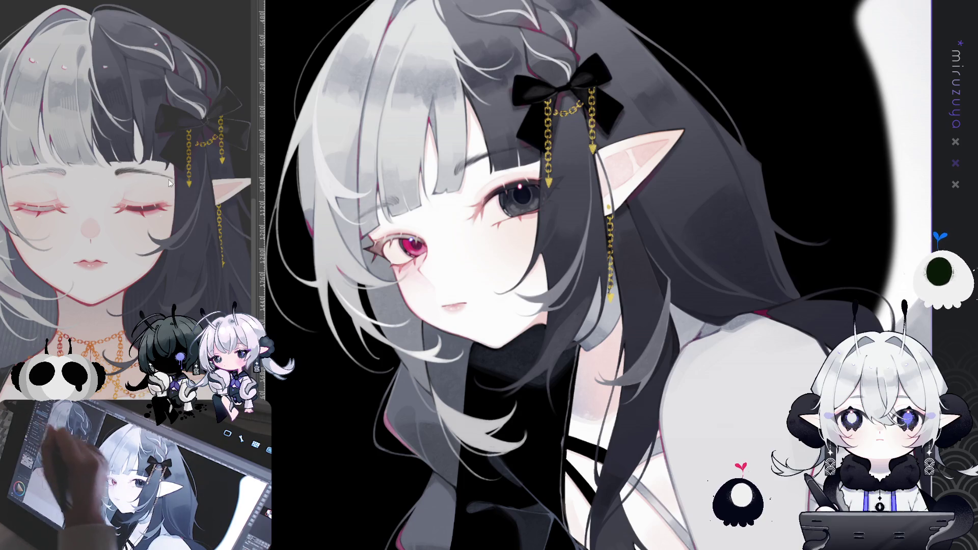
left_click_drag(810, 152, 566, 215)
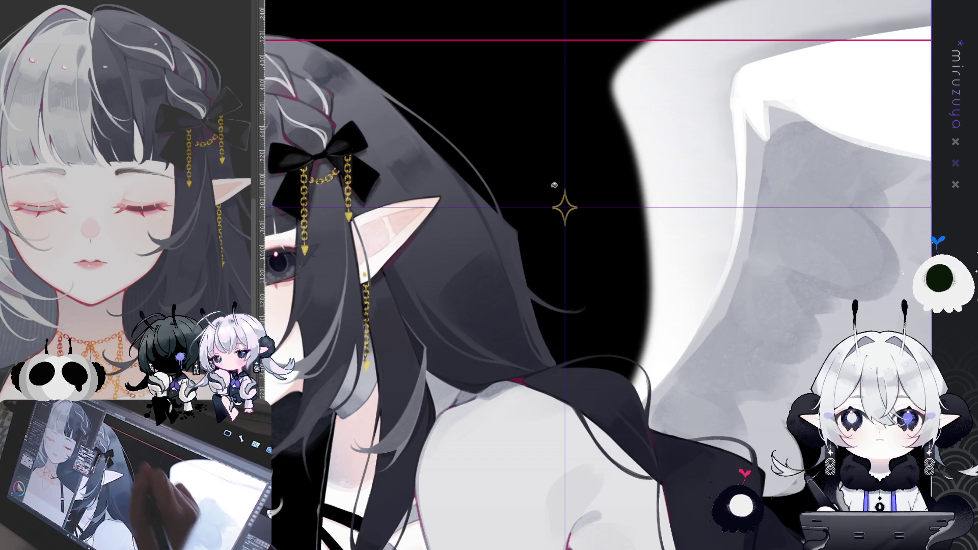
left_click(565, 209)
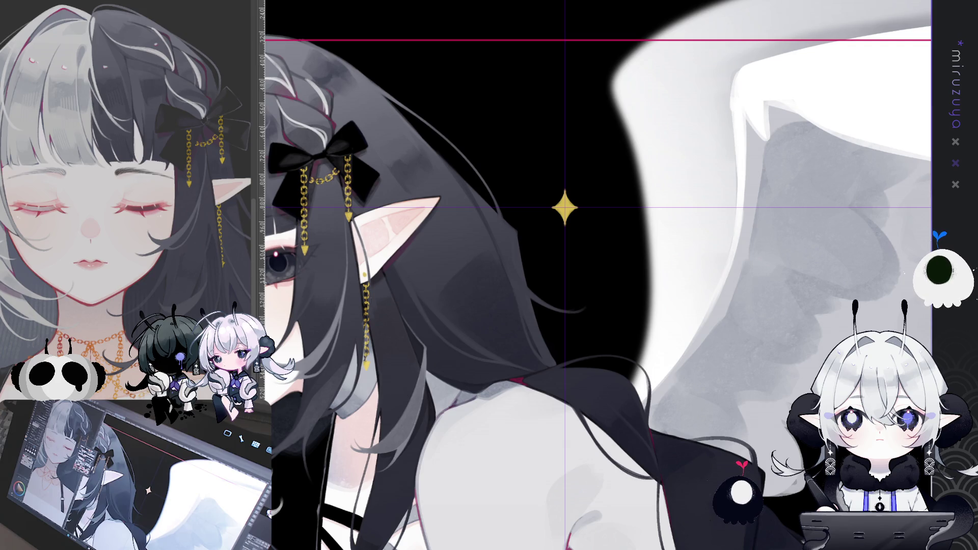
- Inspect the gold star up close, clear the temporary selection, and fit the whole banner
key("ctrl+plus")
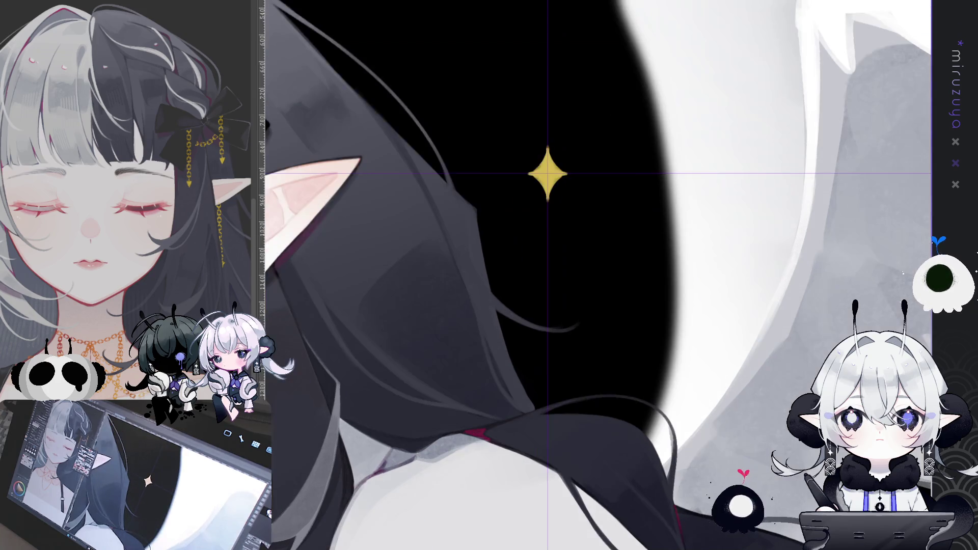
left_click_drag(795, 253, 748, 266)
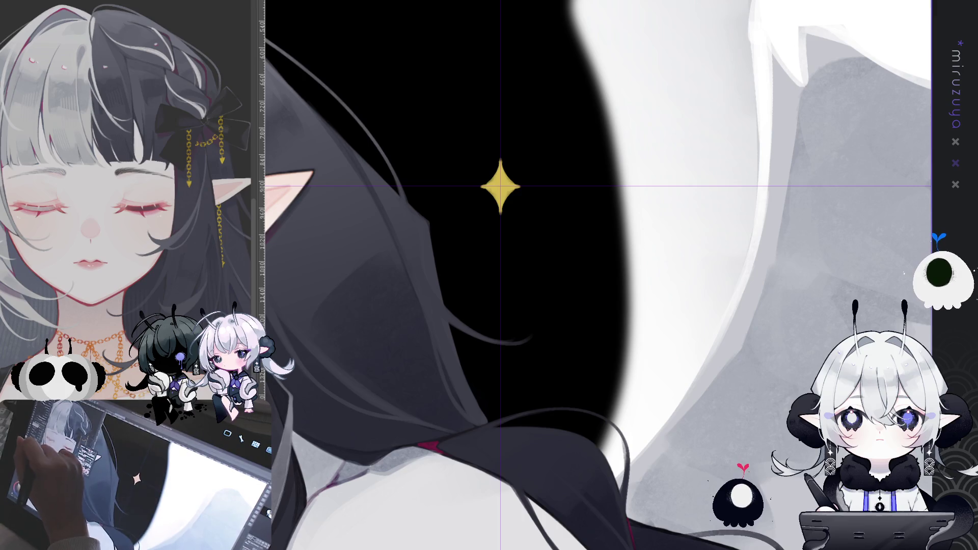
left_click_drag(596, 275, 763, 262)
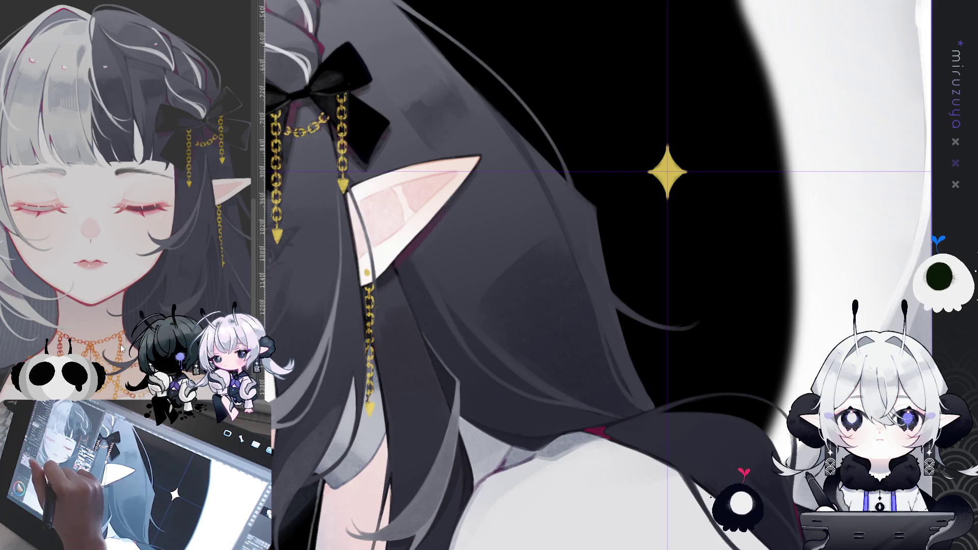
key("ctrl+a")
key("ctrl+d")
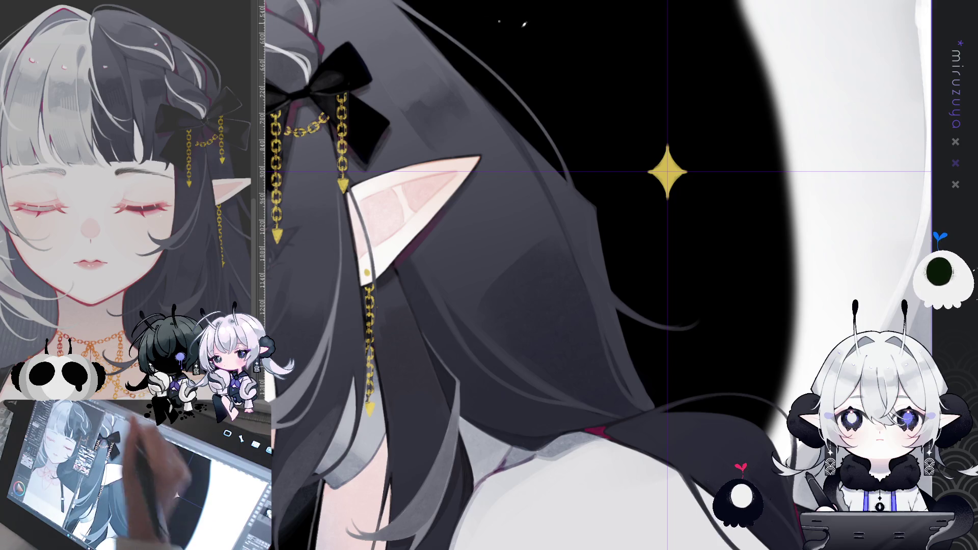
left_click_drag(654, 92, 547, 127)
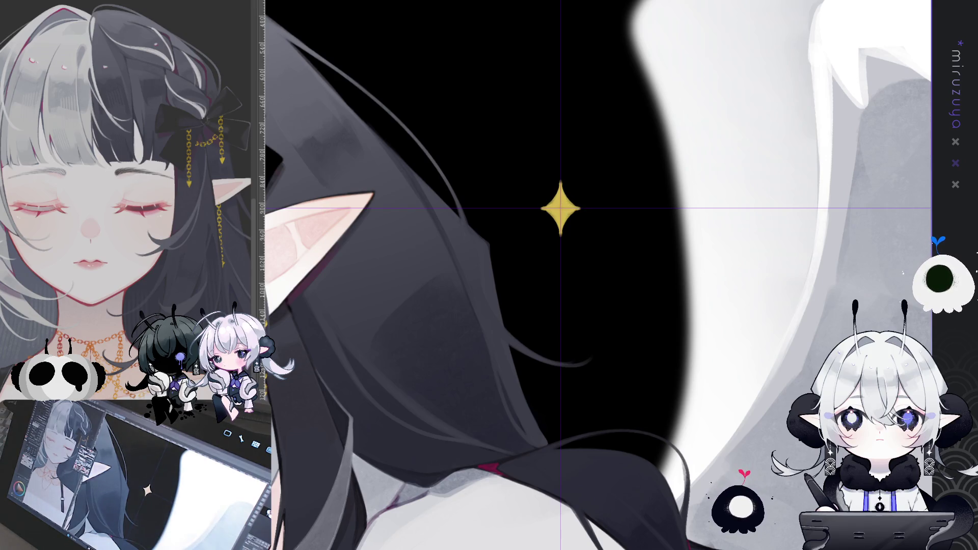
left_click_drag(560, 208, 482, 204)
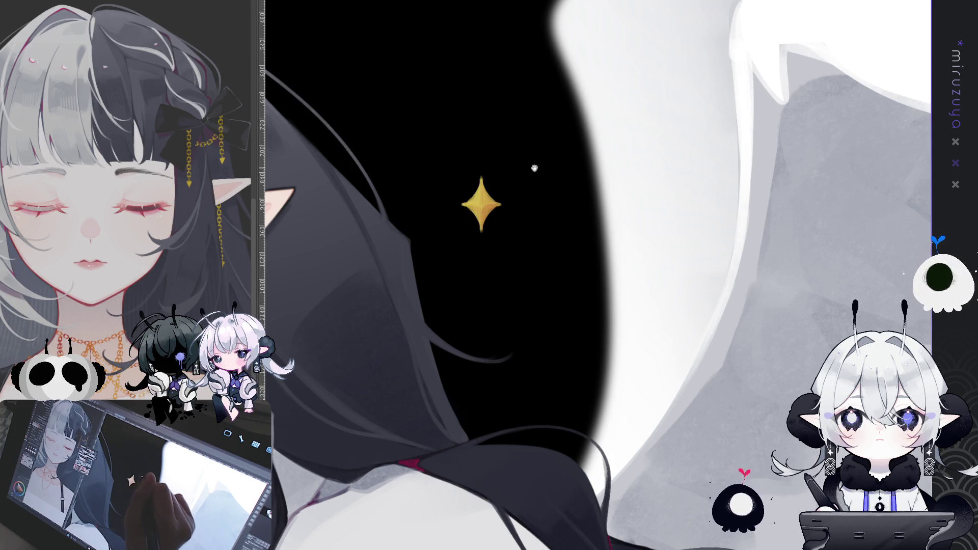
left_click_drag(529, 168, 591, 172)
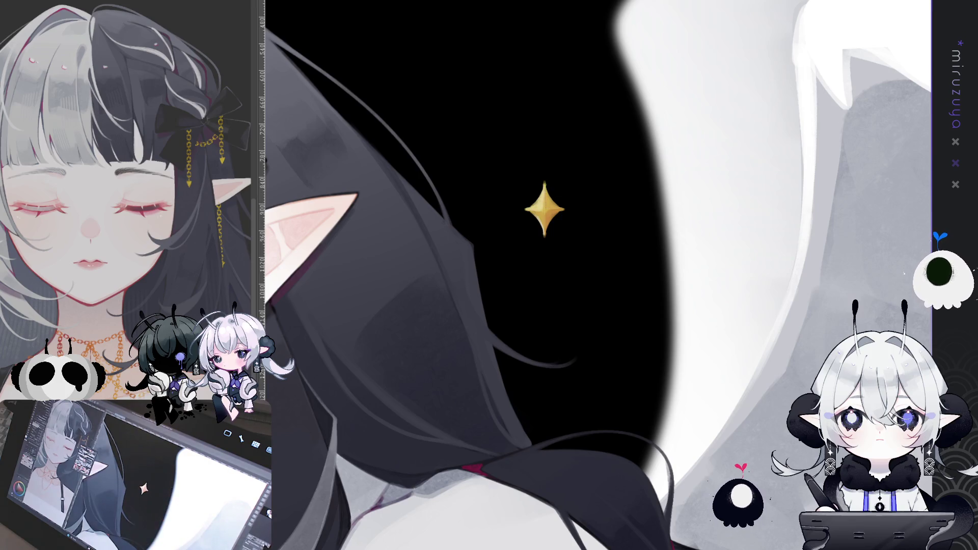
key("ctrl+0")
- Zoom back in on the girl's face, bow and upper wing with the gold sparkle
scroll(459, 255, "up", 3)
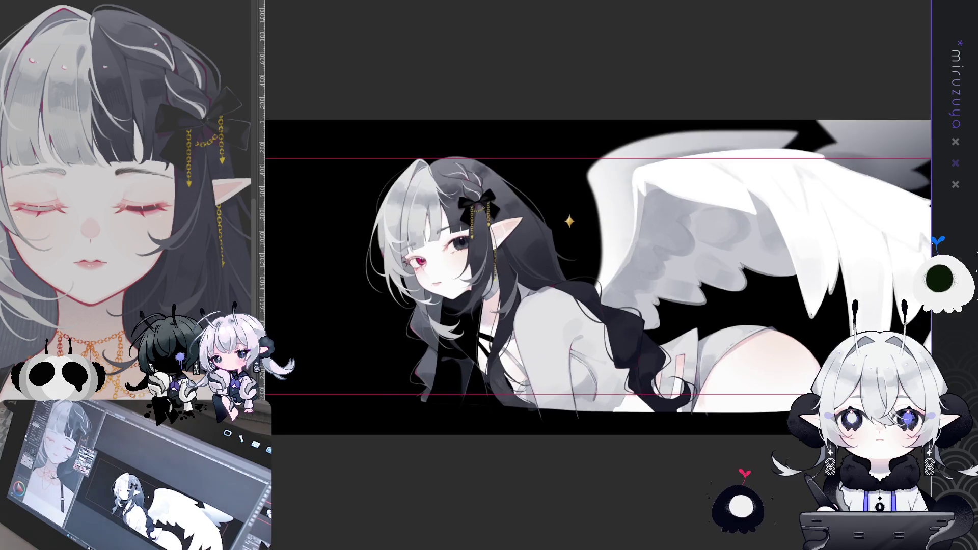
scroll(458, 254, "up", 3)
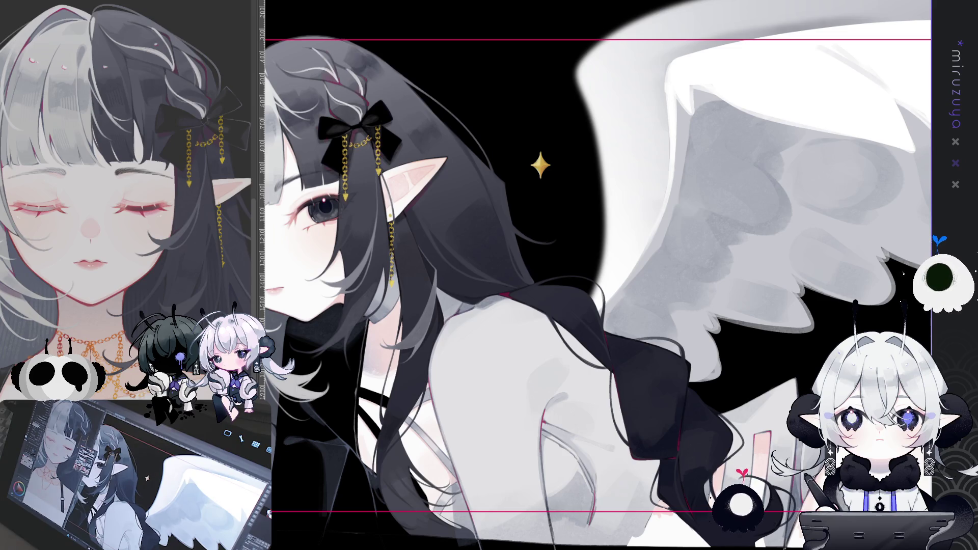
- Shrink a gold sparkle and move it down onto the dark hair strands
key("ctrl+t")
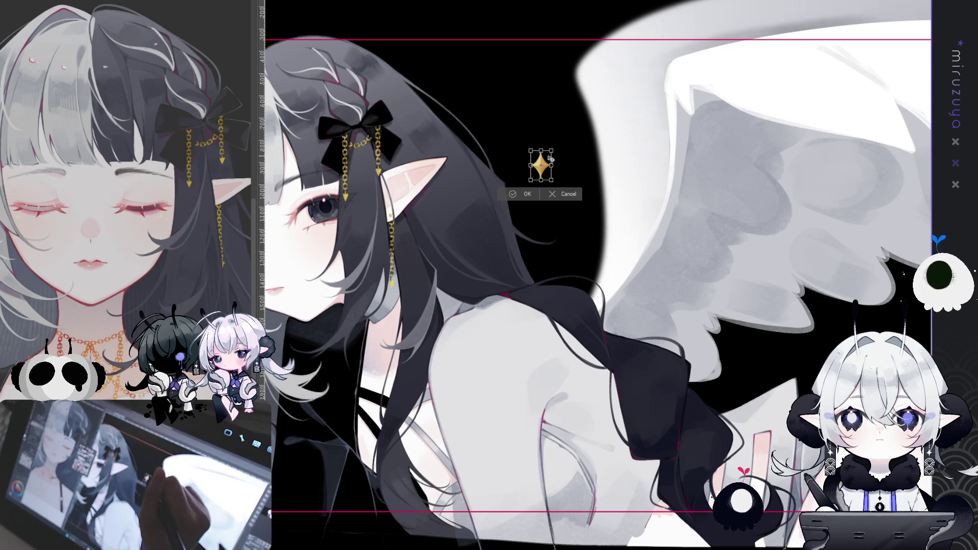
left_click_drag(551, 151, 545, 161)
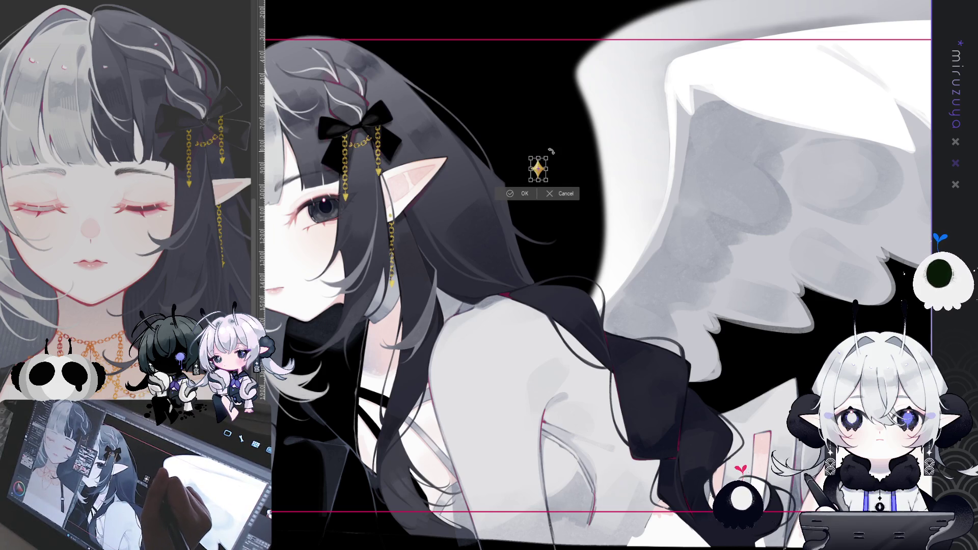
key("Return")
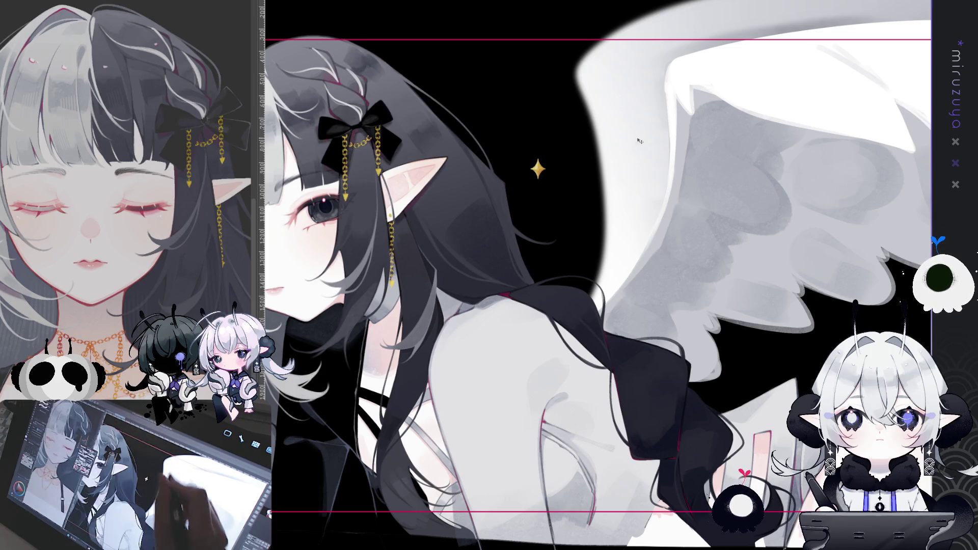
left_click_drag(634, 129, 637, 349)
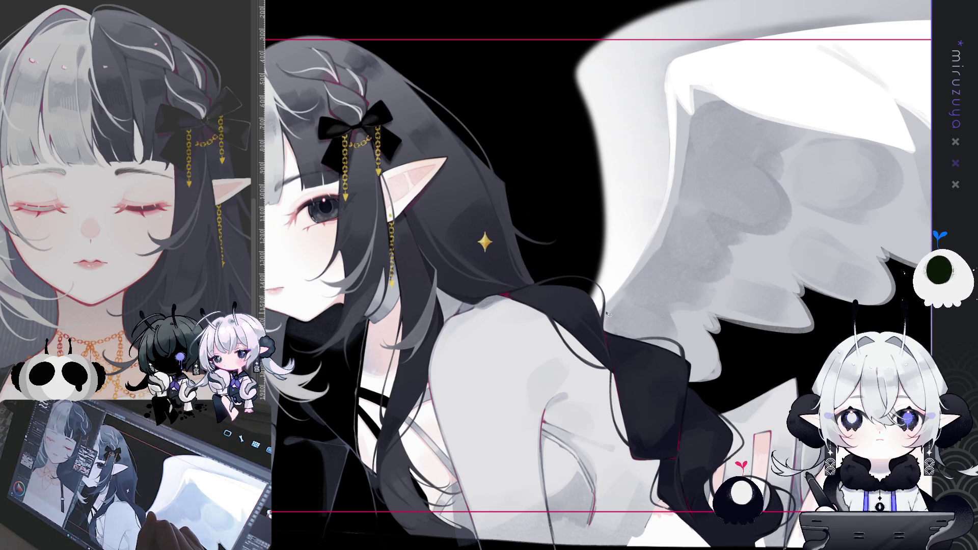
left_click_drag(615, 303, 614, 307)
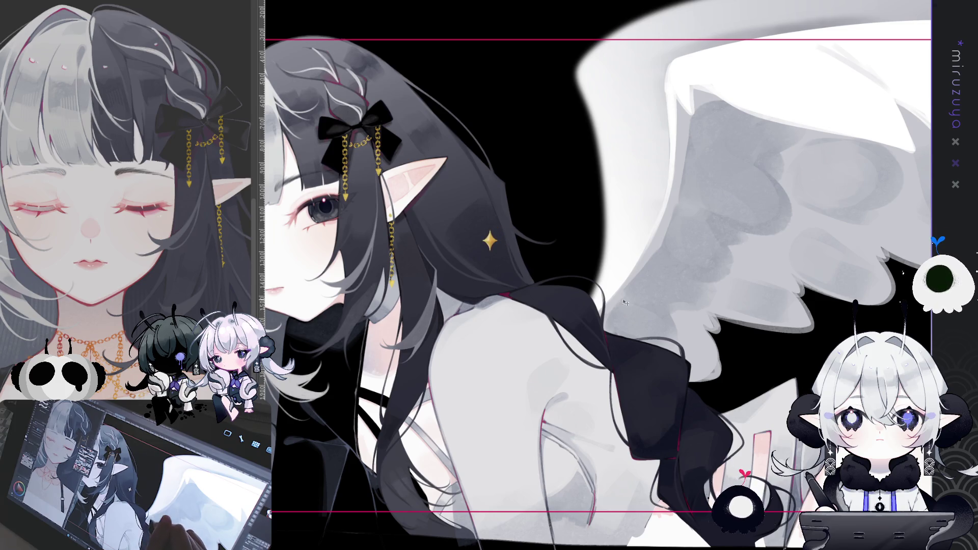
- Add further gold sparkle copies and position them lower along the hair
key("ctrl+t")
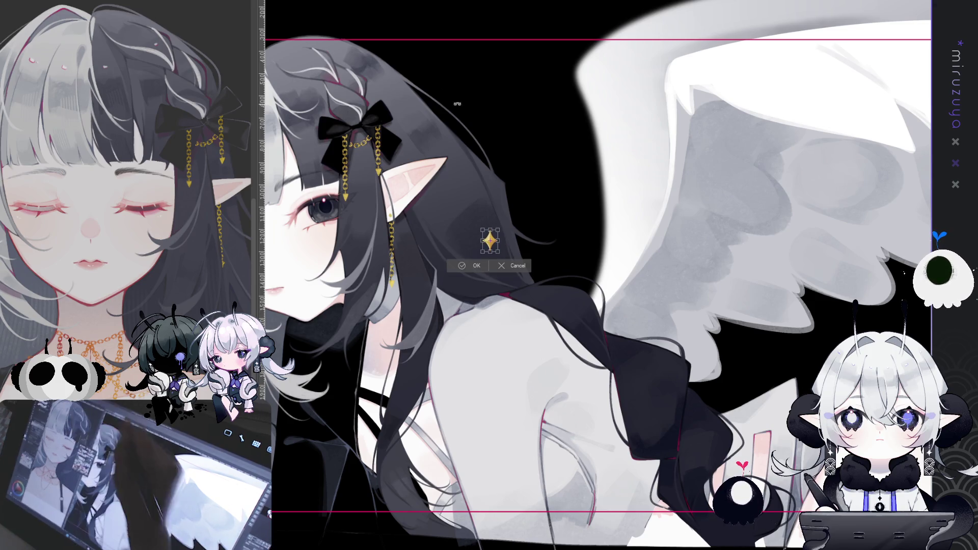
key("Return")
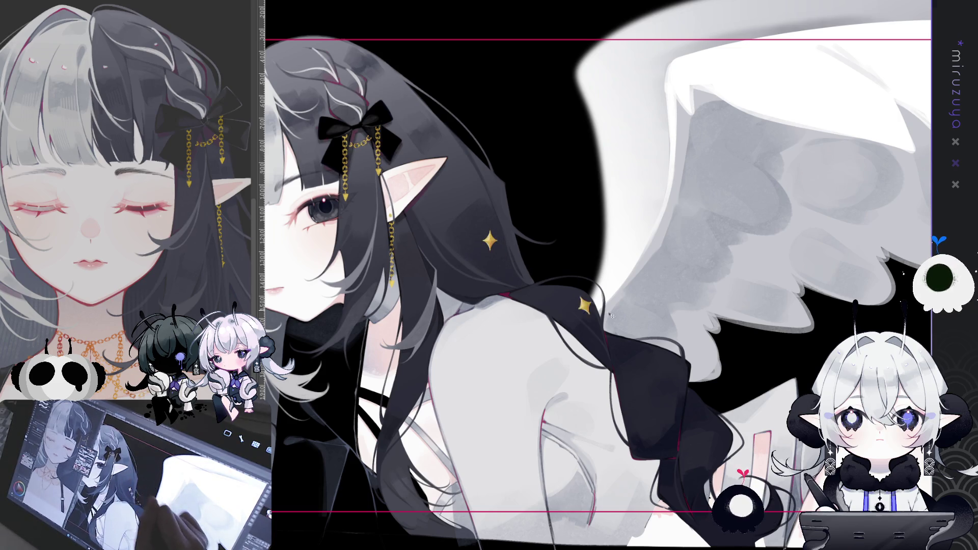
left_click_drag(616, 330, 478, 257)
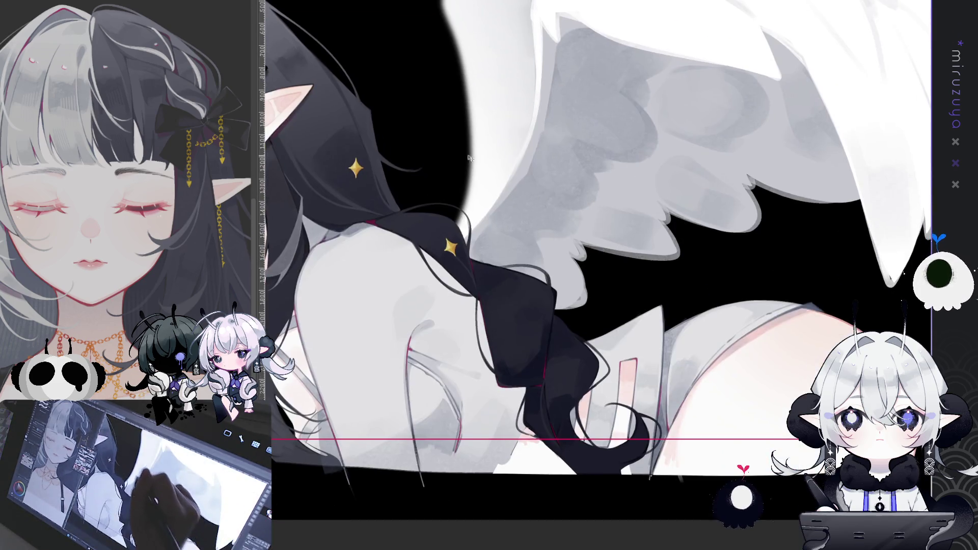
key("ctrl+t")
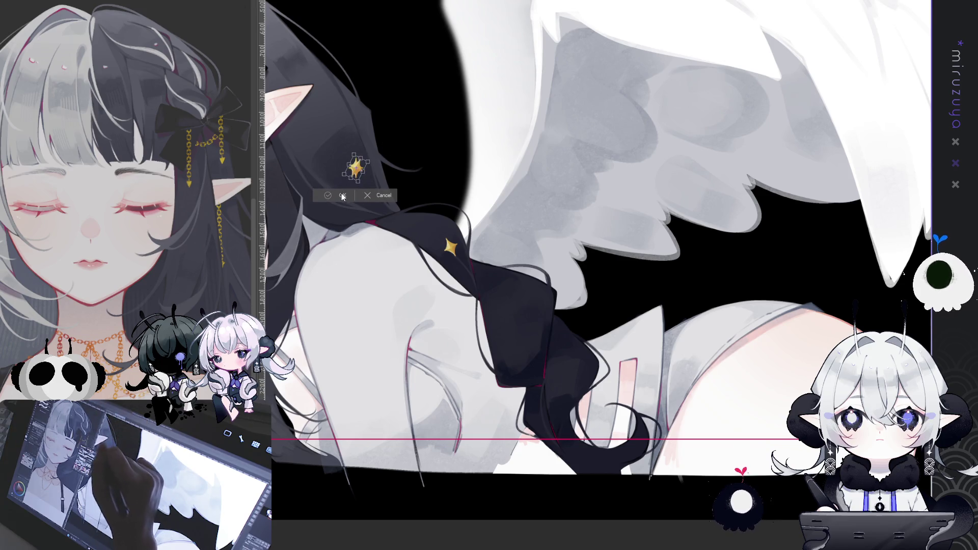
key("Return")
left_click_drag(519, 284, 508, 320)
key("ctrl+t")
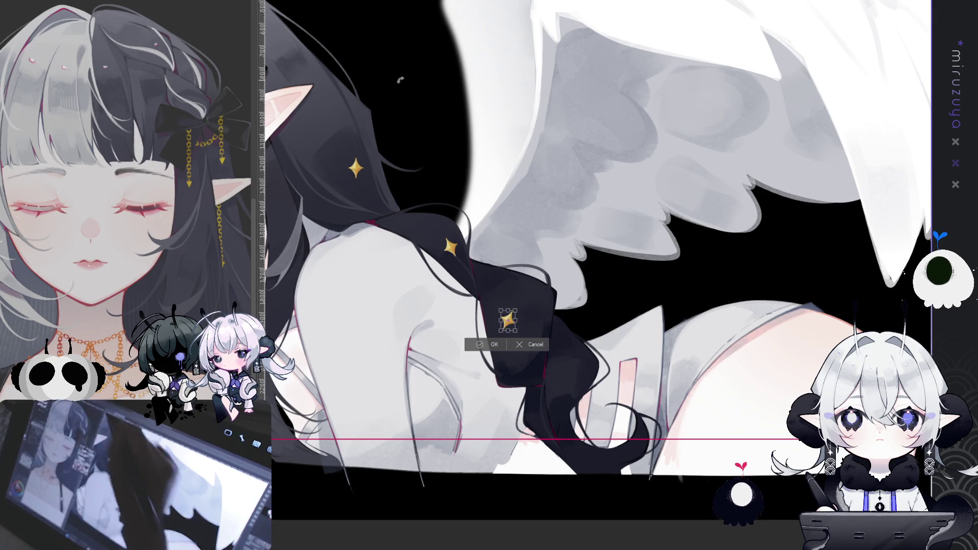
key("Return")
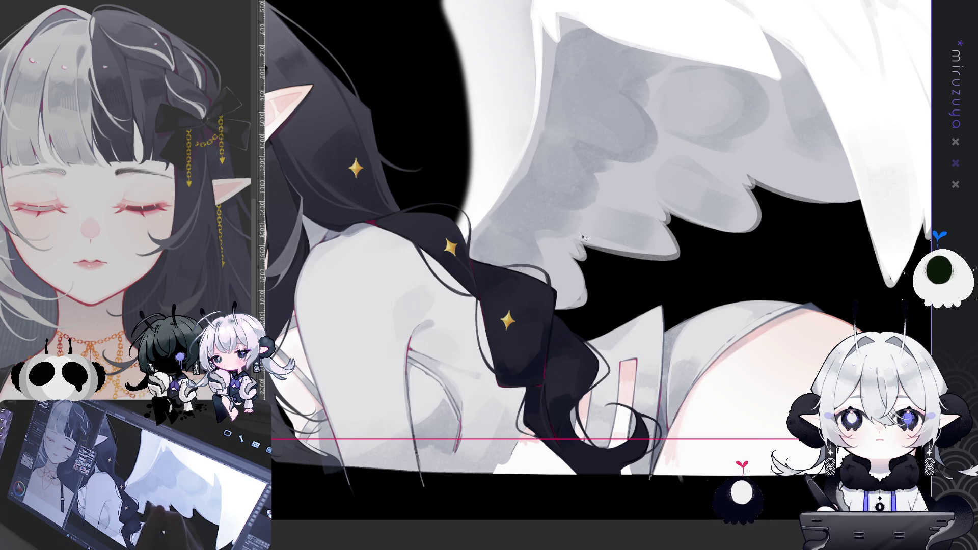
- Stamp another gold sparkle on the left hair strands, adjust it, and fit the banner to the window
scroll(590, 242, "left", 2)
scroll(552, 234, "left", 2)
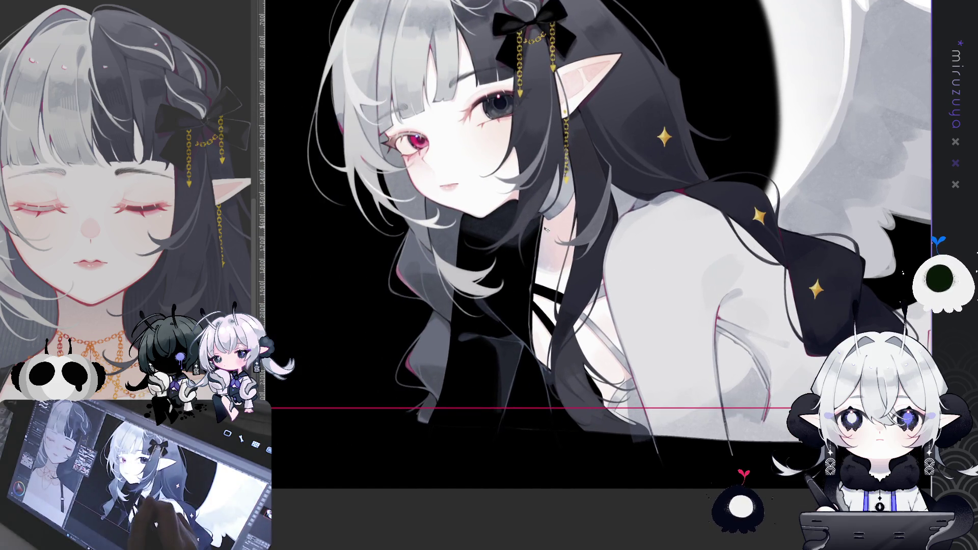
key("ctrl+t")
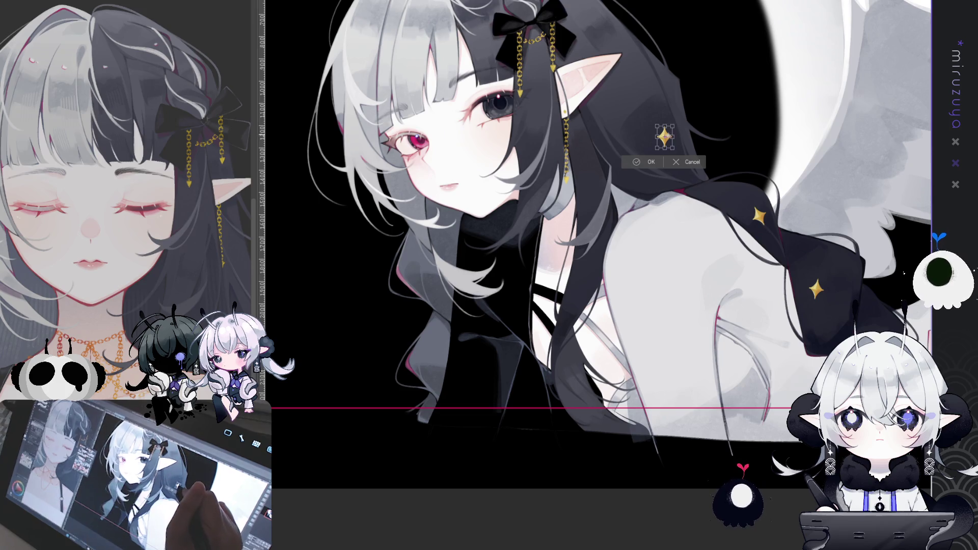
key("Return")
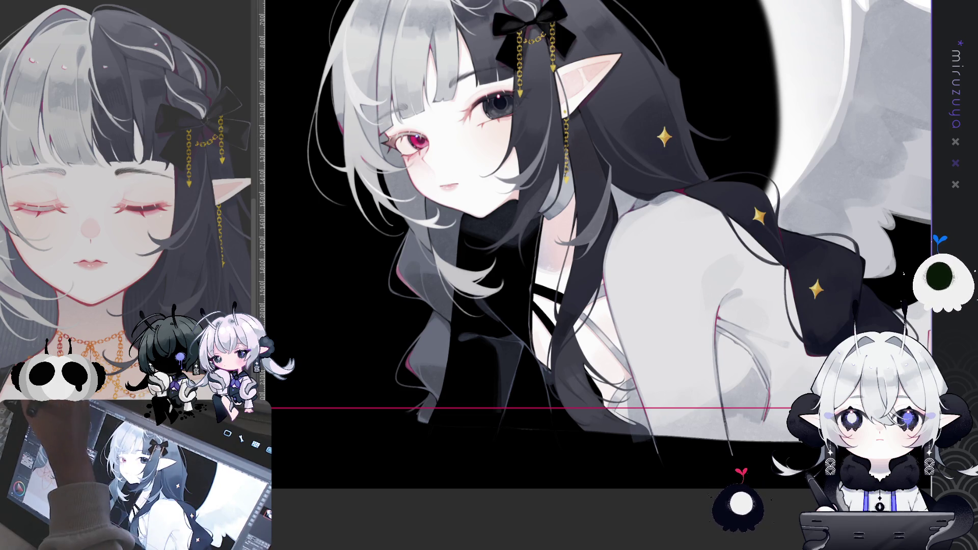
left_click(420, 269)
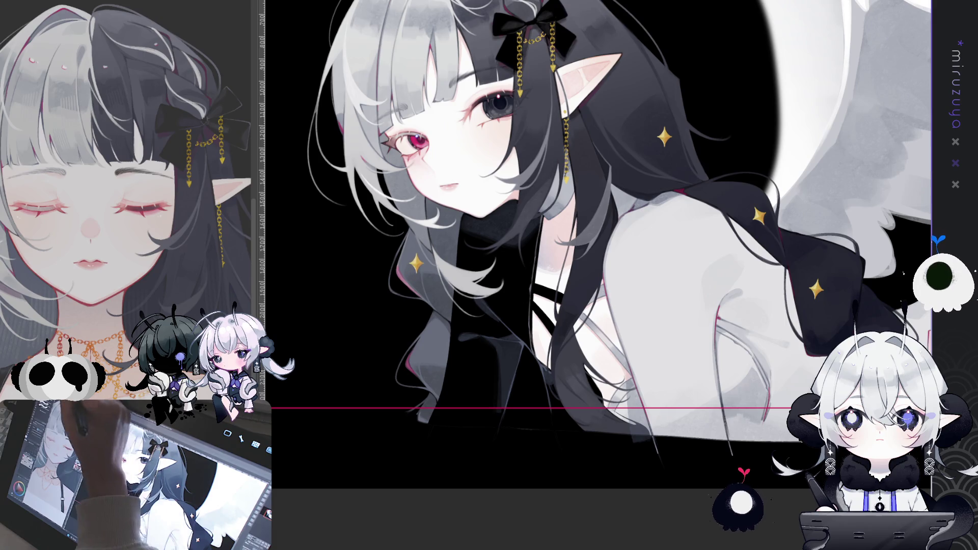
key("ctrl+t")
key("Return")
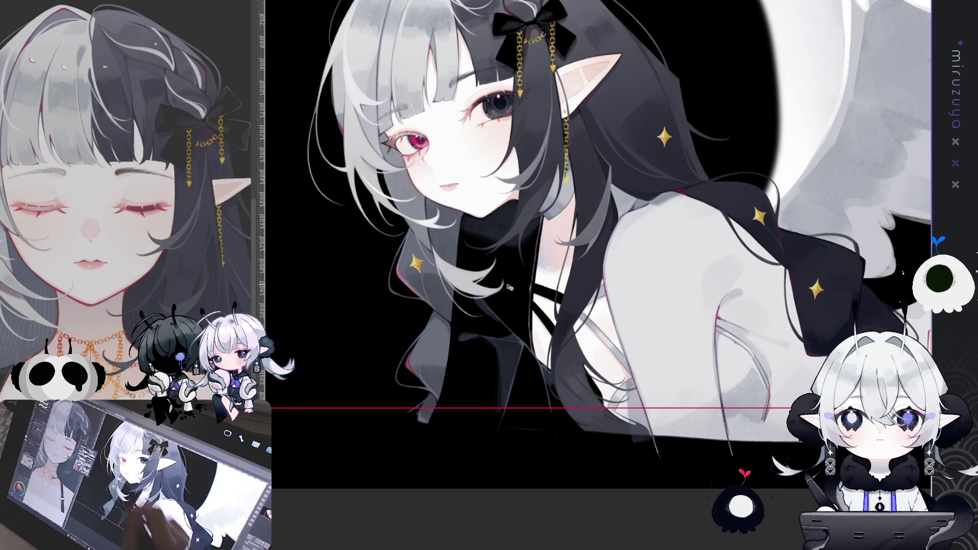
key("ctrl+t")
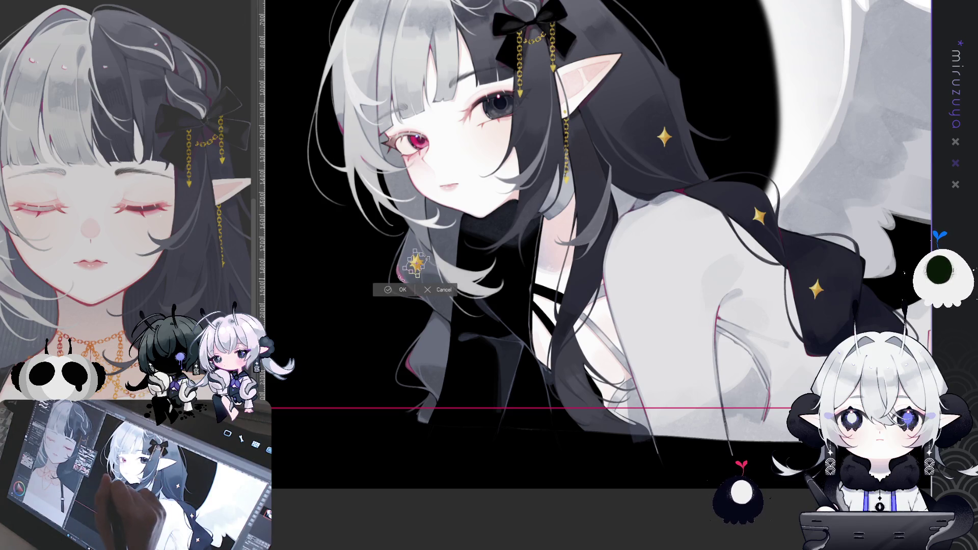
key("Return")
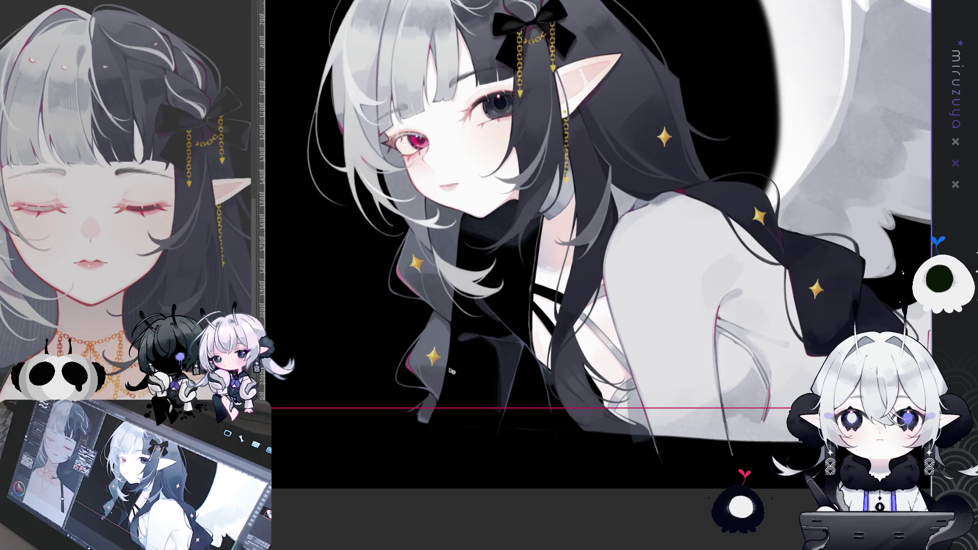
key("ctrl+0")
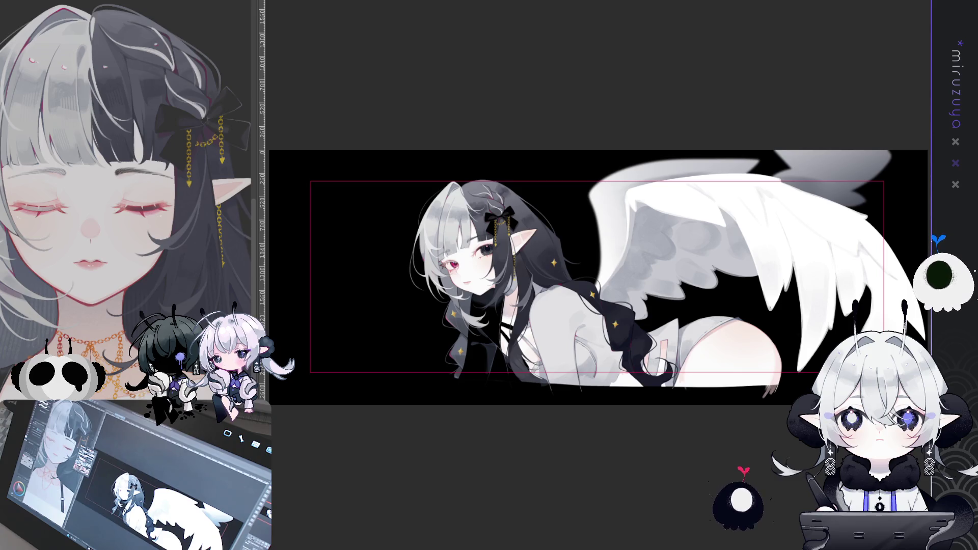
key("ctrl+a")
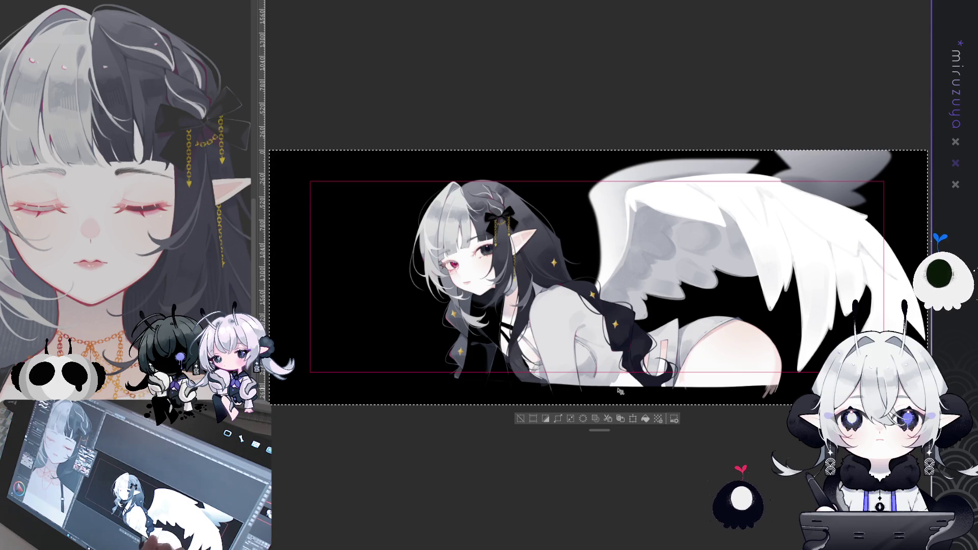
left_click(569, 418)
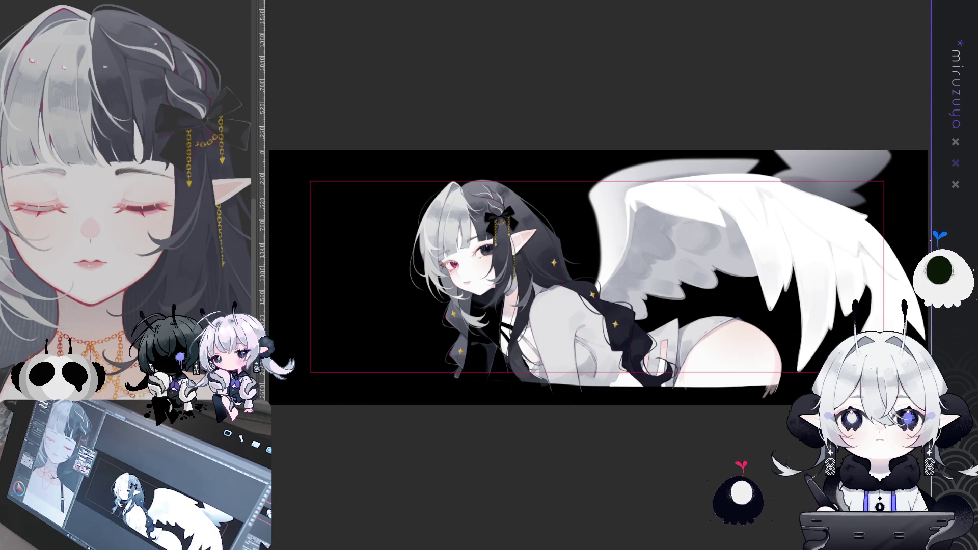
key("ctrl+plus")
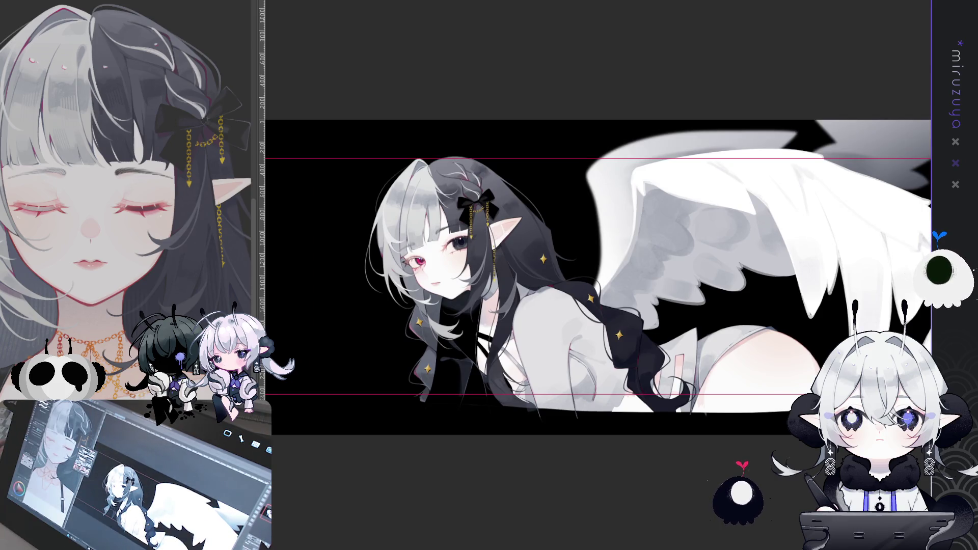
key("ctrl+plus")
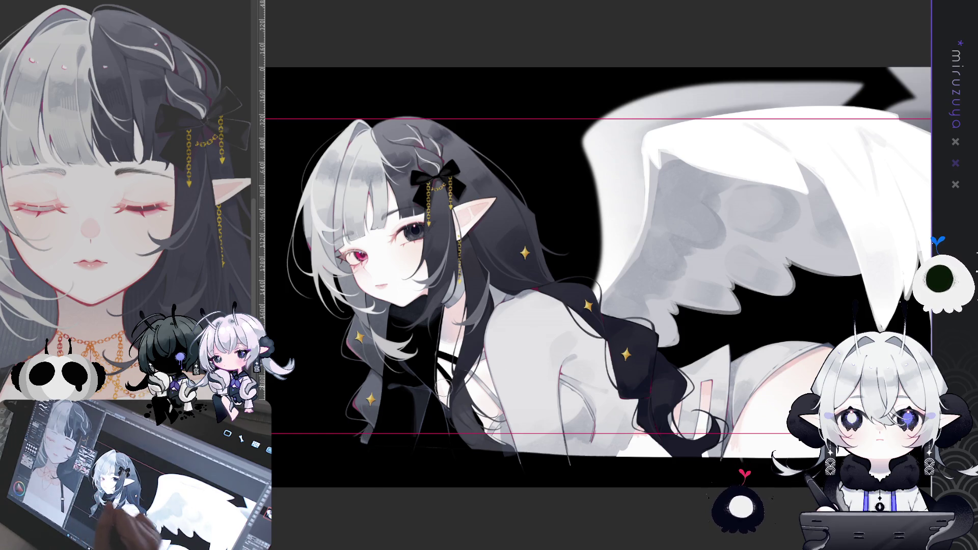
left_click_drag(740, 428, 741, 425)
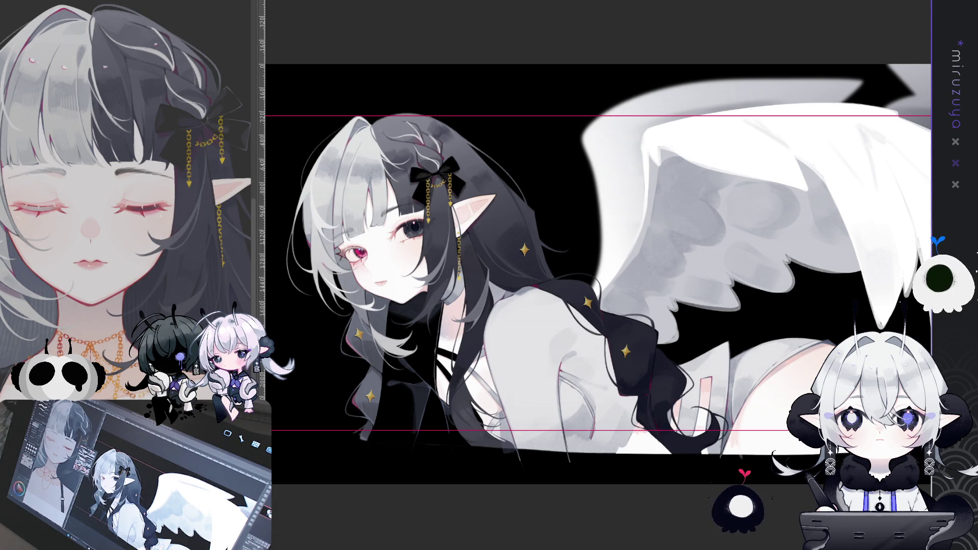
key("ctrl+plus")
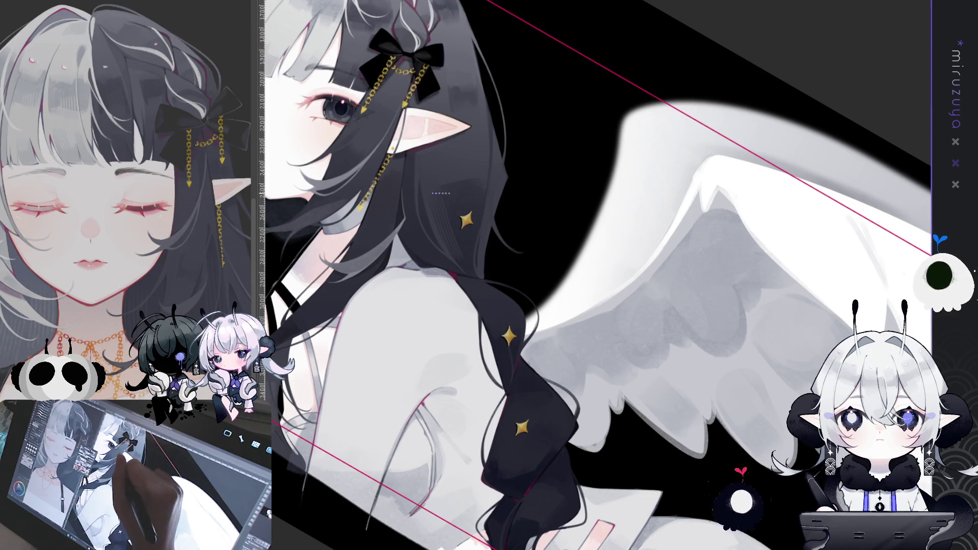
left_click_drag(440, 194, 460, 153)
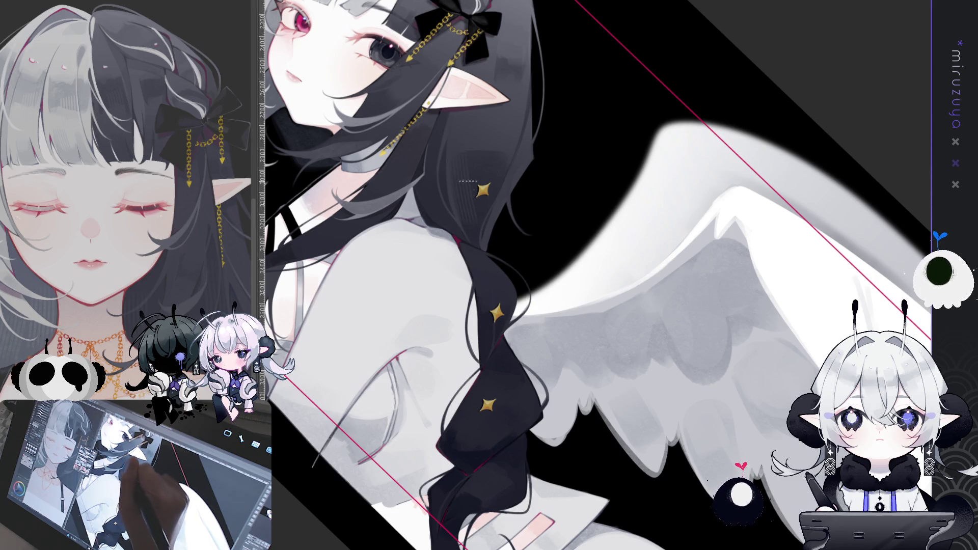
left_click_drag(468, 185, 436, 191)
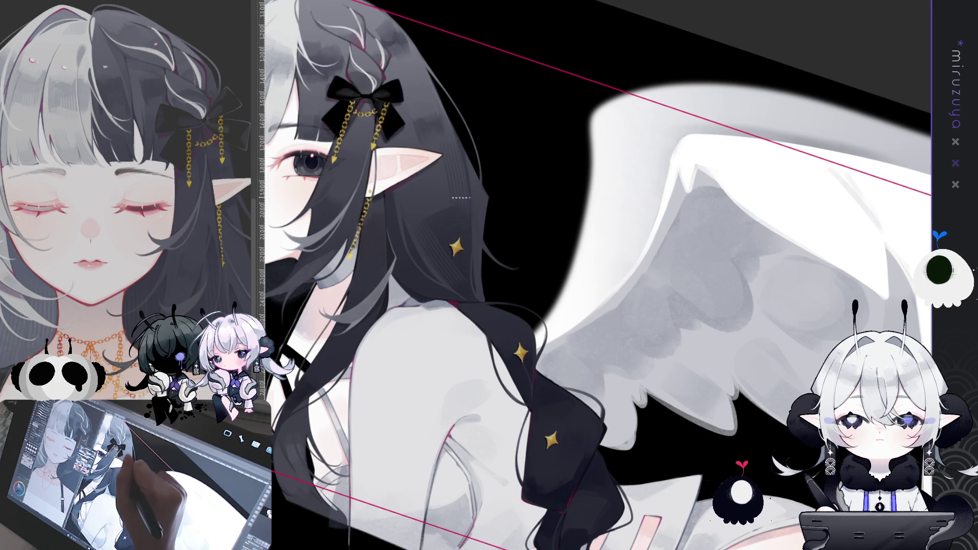
left_click_drag(497, 207, 420, 114)
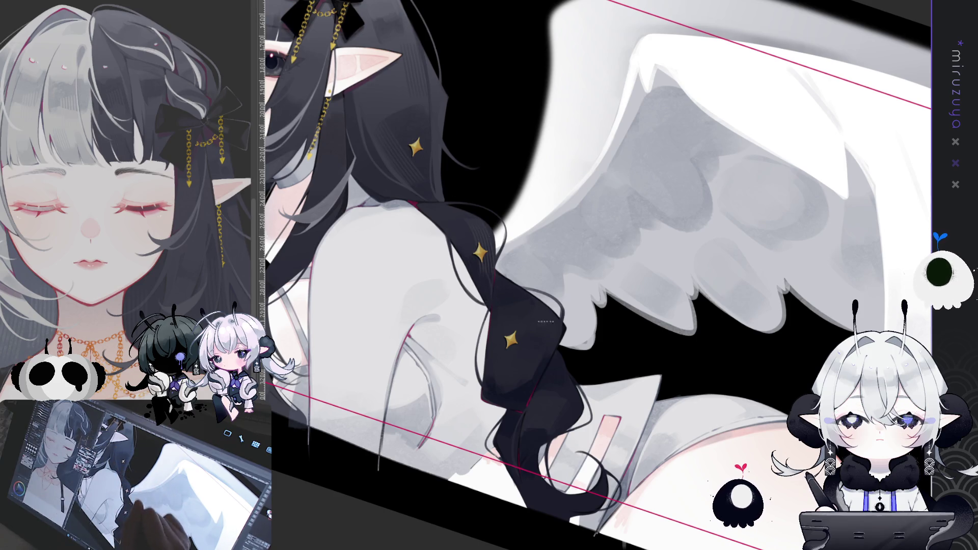
key("minus")
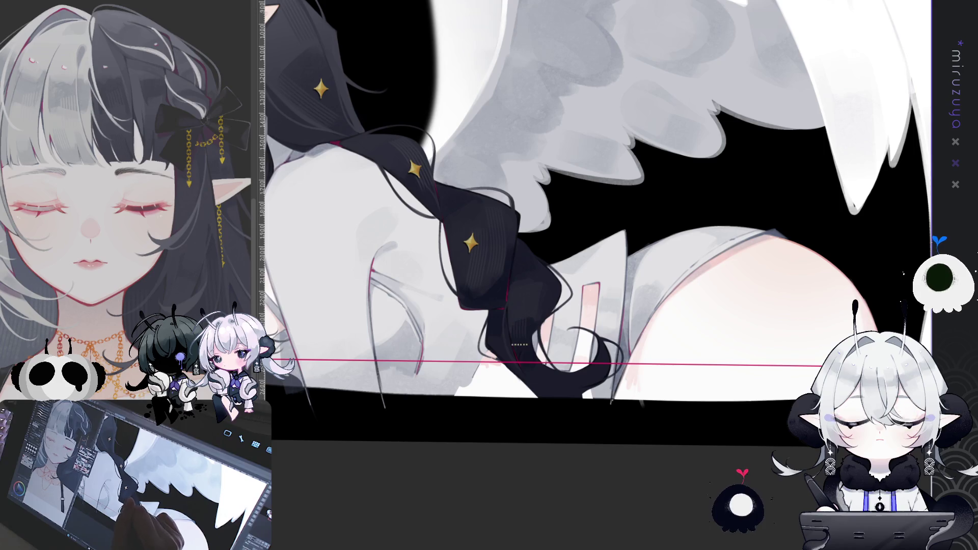
left_click_drag(523, 311, 748, 315)
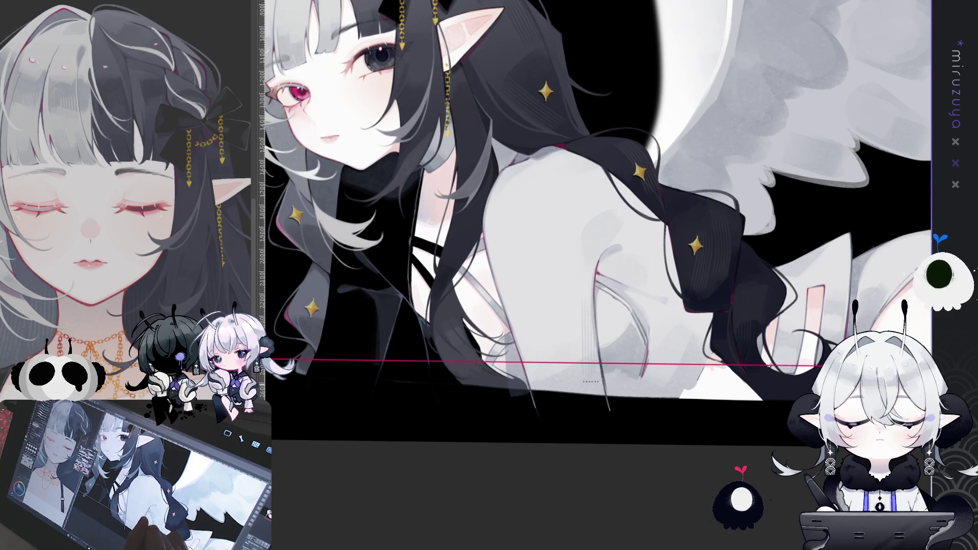
left_click_drag(607, 291, 614, 290)
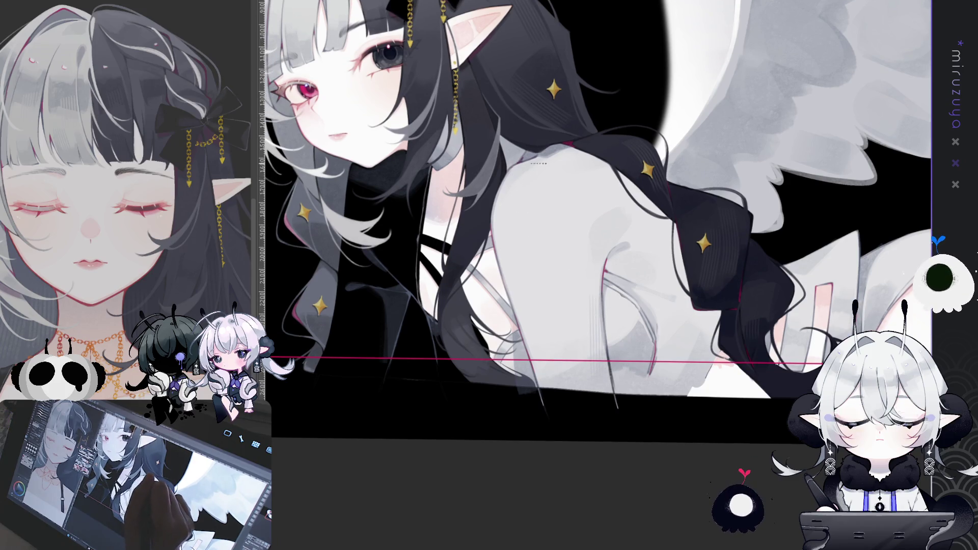
left_click_drag(525, 182, 488, 199)
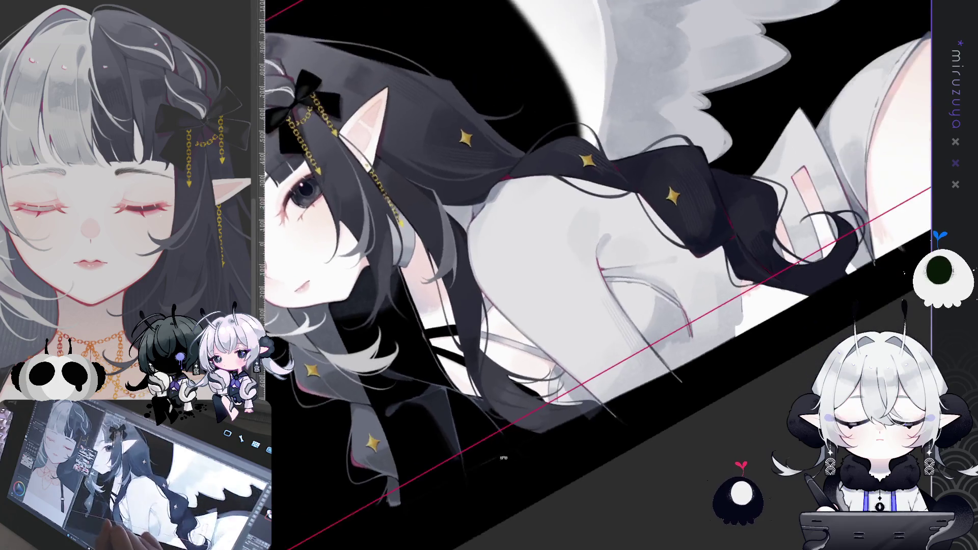
mouse_move(481, 274)
left_mouse_down()
mouse_move(791, 199)
mouse_move(630, 286)
left_mouse_up()
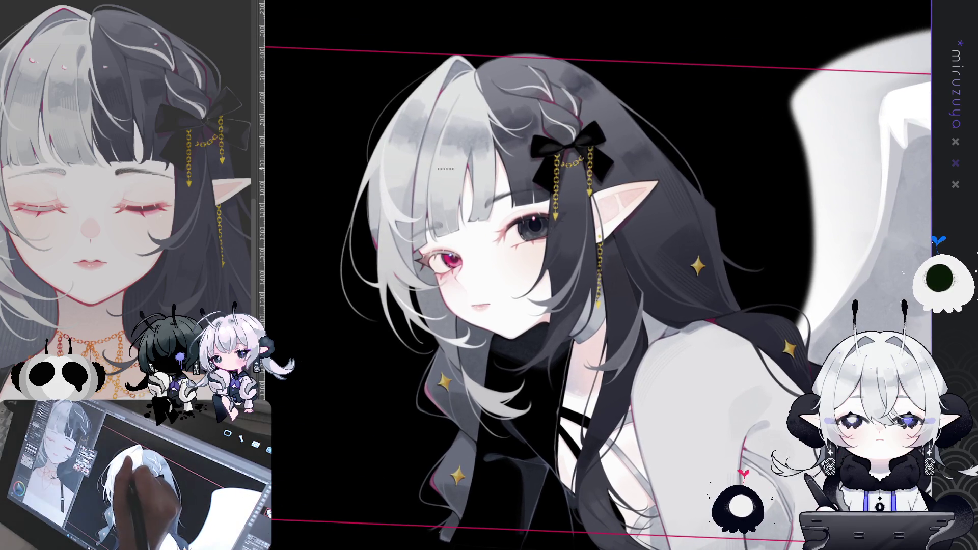
left_click_drag(439, 195, 441, 155)
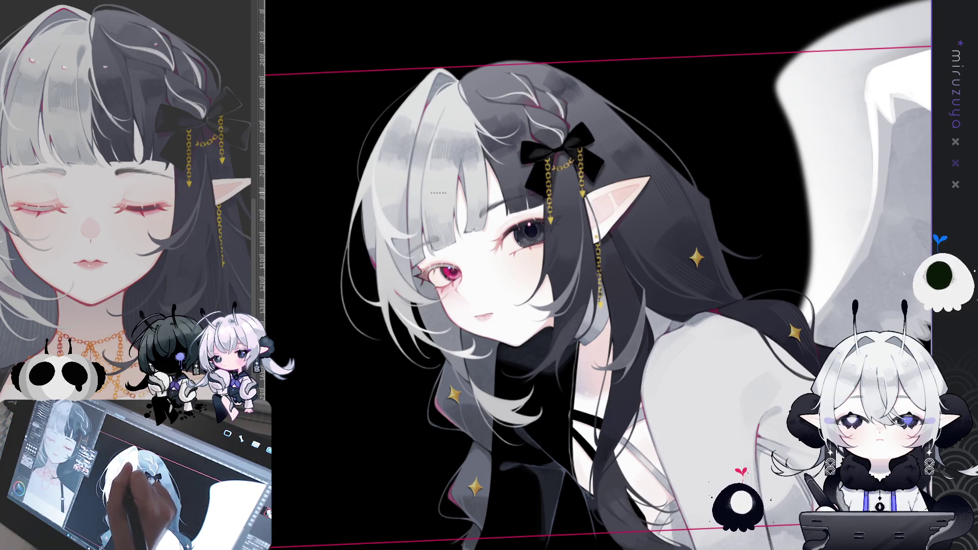
mouse_move(437, 202)
left_mouse_down()
mouse_move(363, 249)
mouse_move(586, 77)
mouse_move(425, 255)
left_mouse_up()
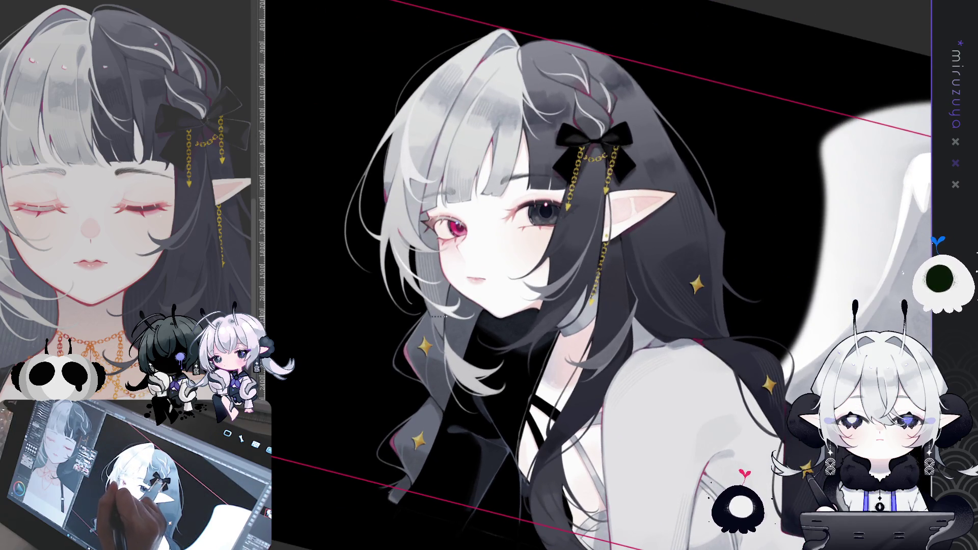
left_click_drag(425, 259, 549, 291)
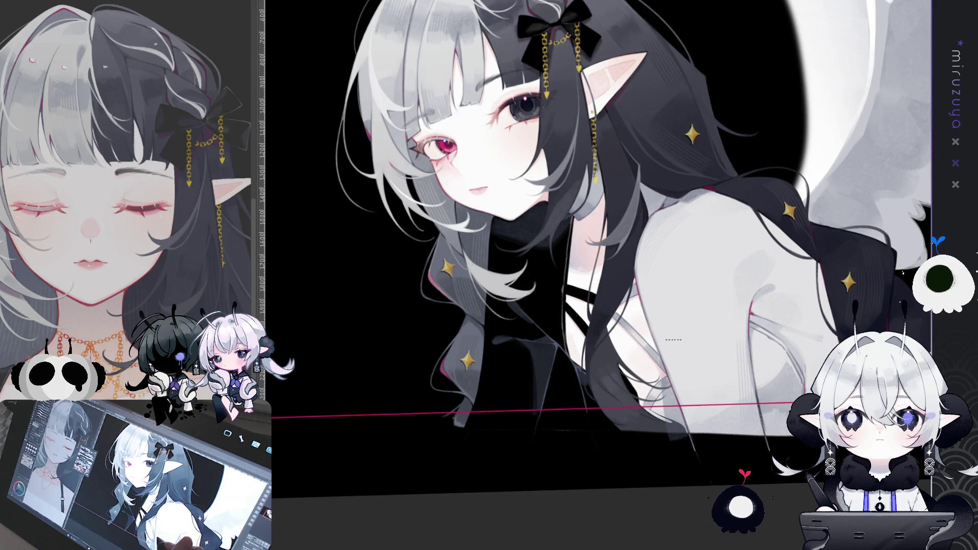
scroll(645, 245, "up", 2)
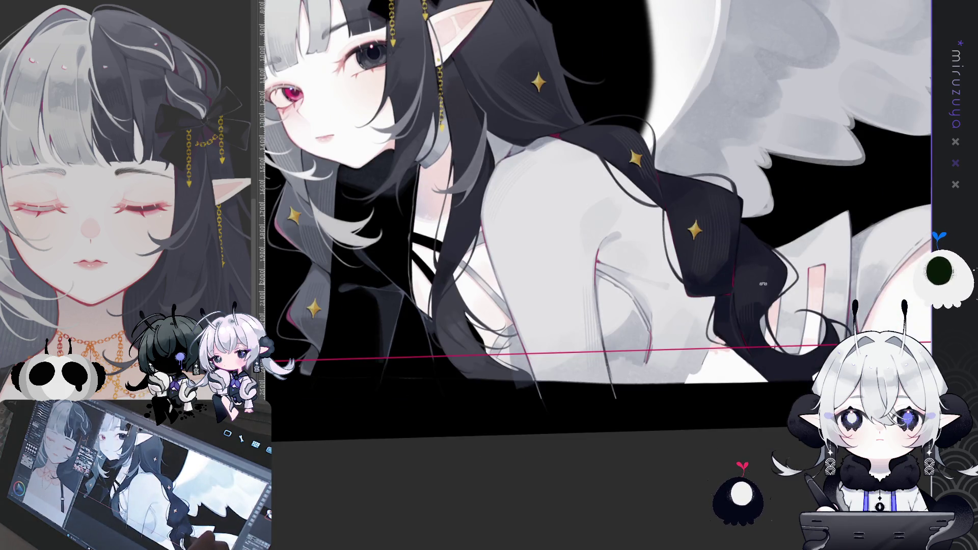
left_click_drag(612, 214, 645, 245)
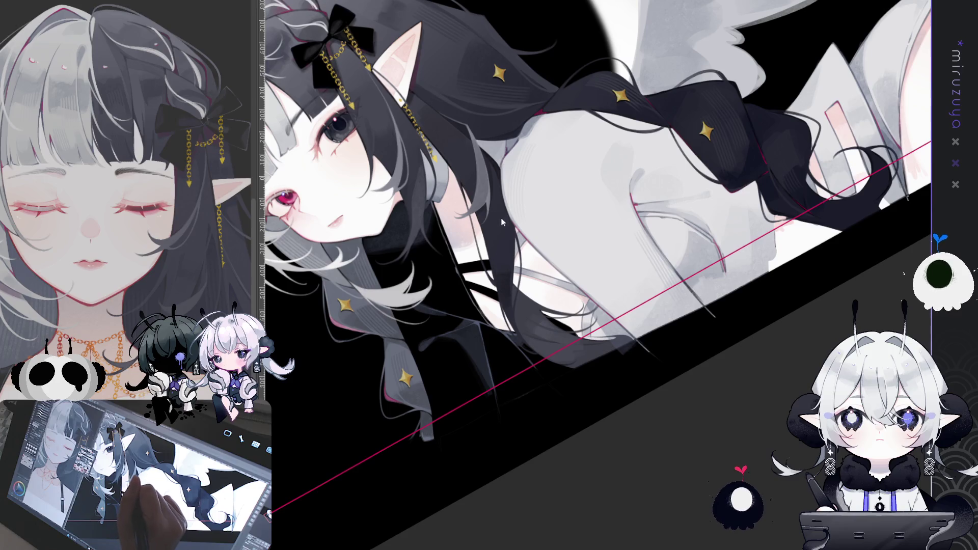
scroll(510, 265, "down", 5)
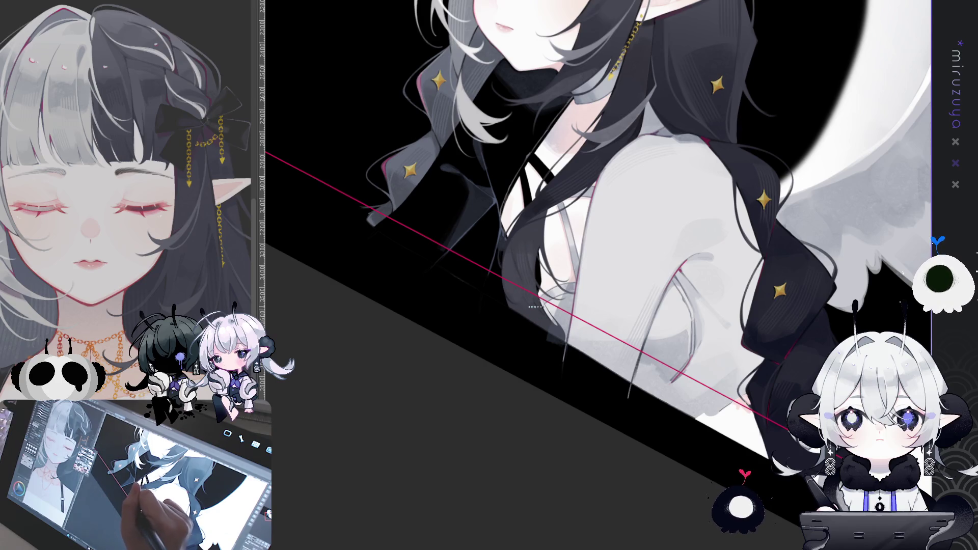
mouse_move(530, 288)
left_mouse_down()
mouse_move(731, 341)
mouse_move(656, 338)
mouse_move(492, 157)
left_mouse_up()
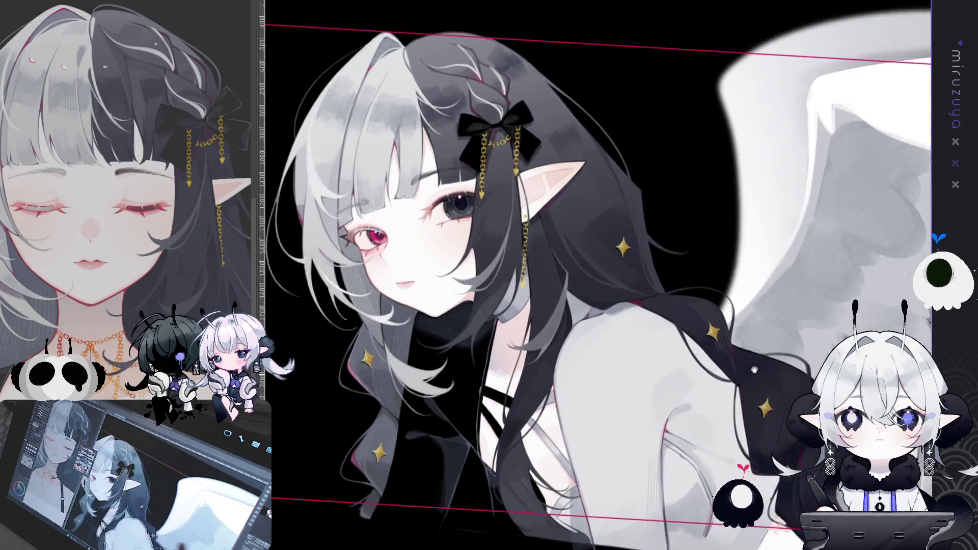
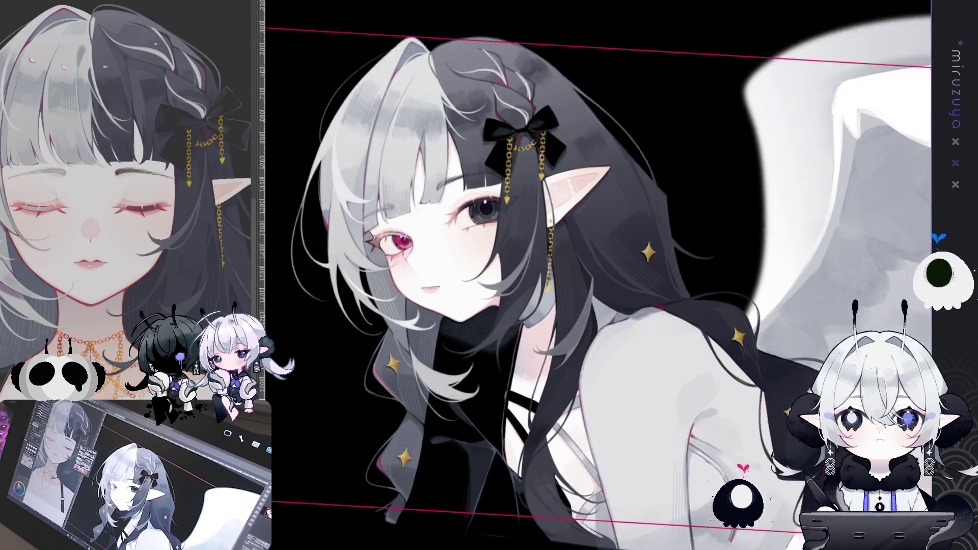
- Fit the whole winged elf banner in the window, clearing any selection
left_click_drag(596, 275, 497, 184)
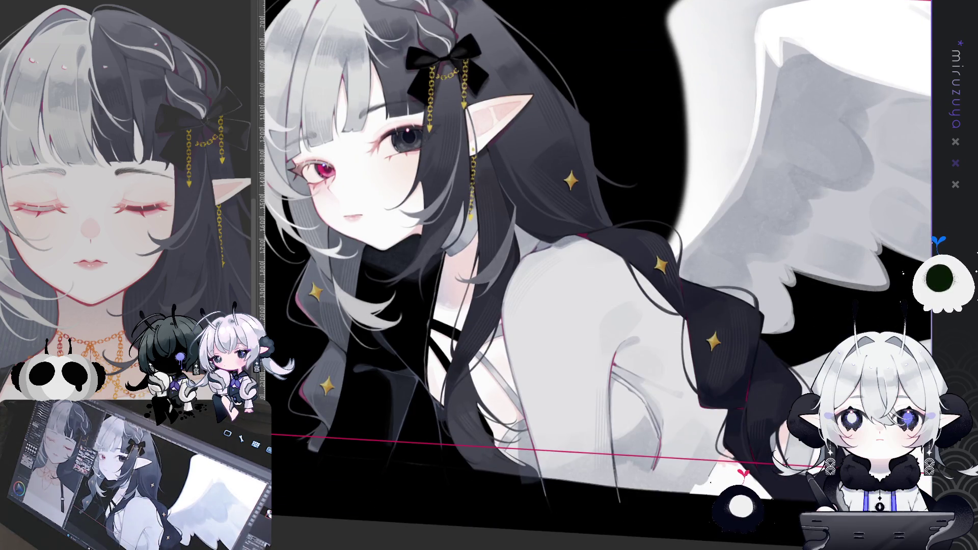
key("ctrl+0")
key("ctrl+a")
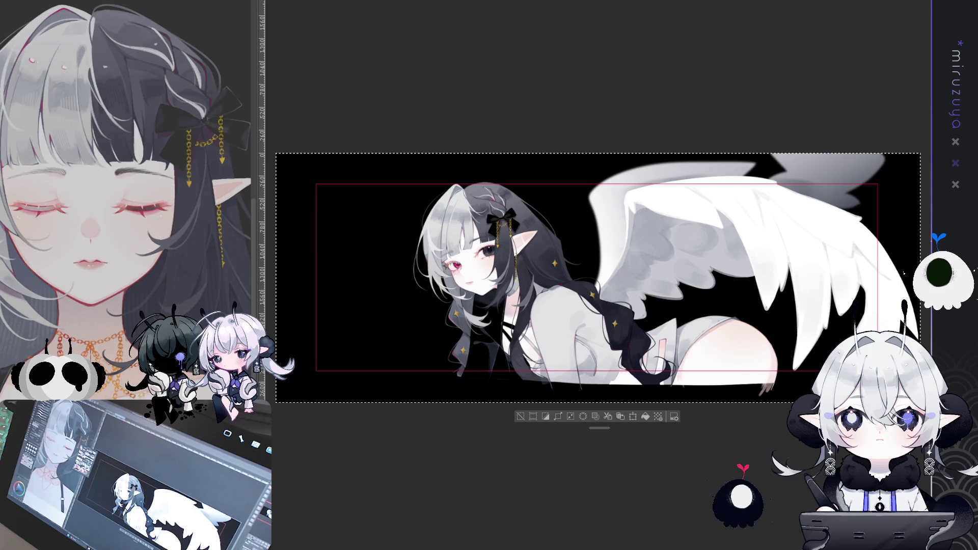
left_click(521, 417)
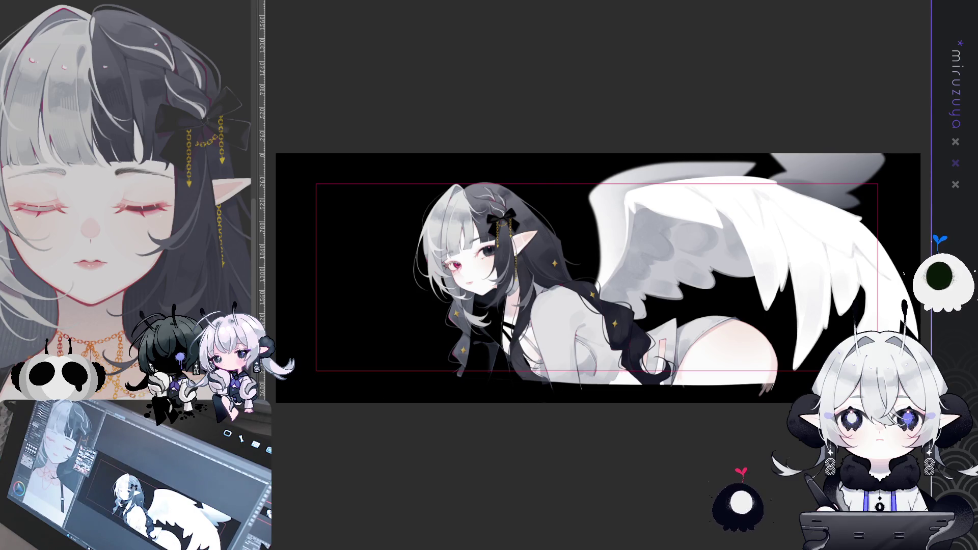
key("ctrl+plus")
key("ctrl+plus")
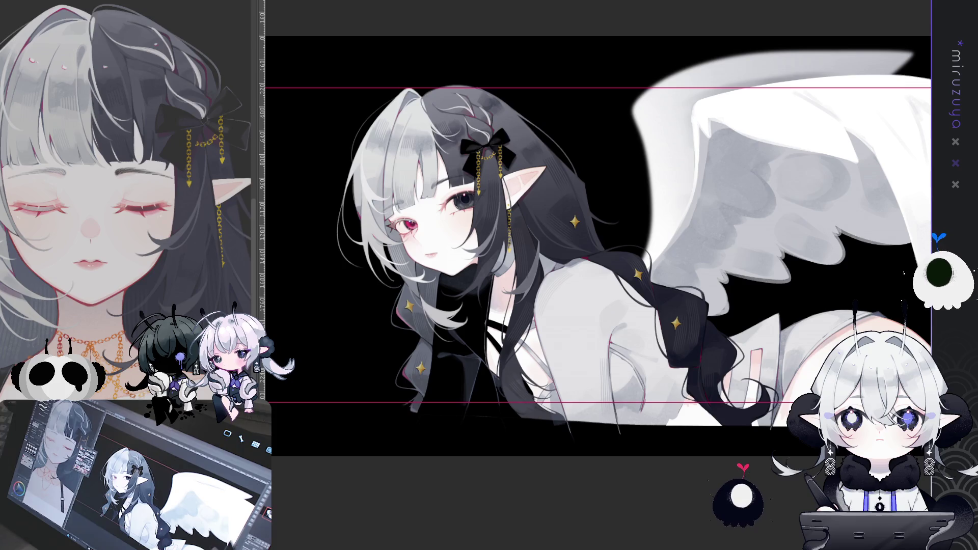
scroll(672, 399, "up", 1)
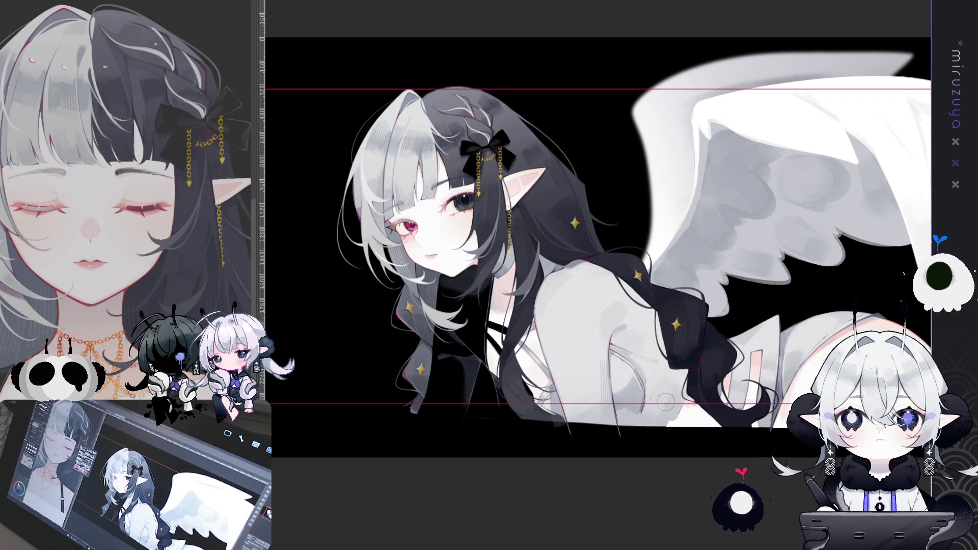
key("ctrl+minus")
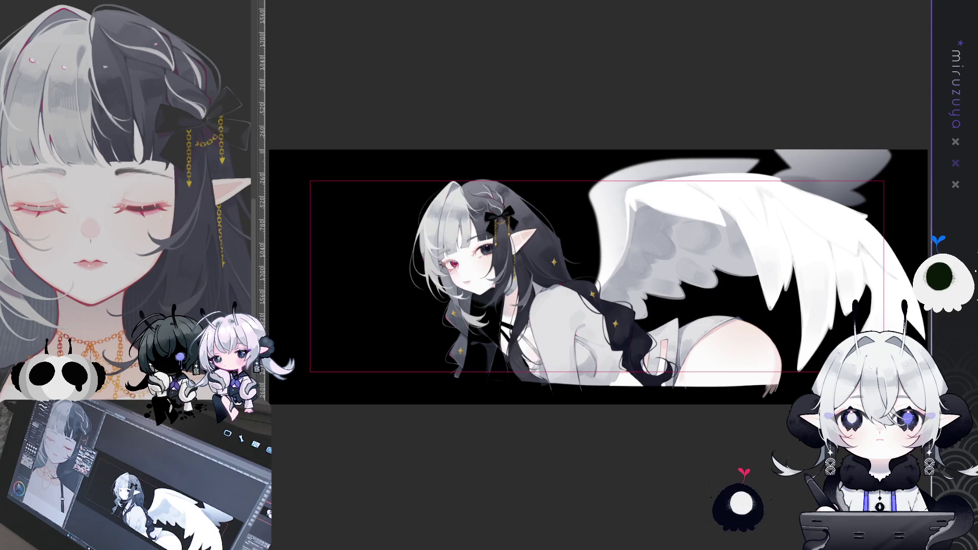
scroll(586, 230, "down", 3)
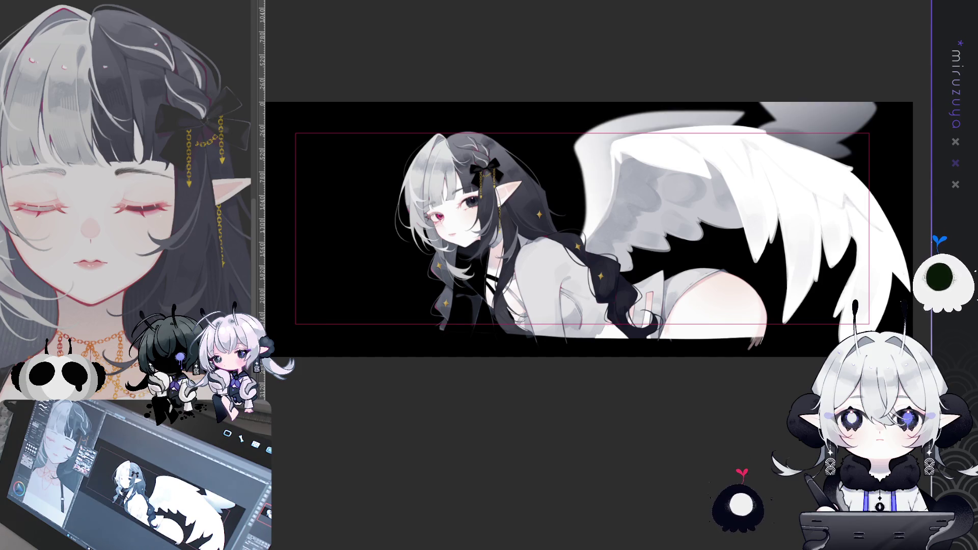
- Scale the winged elf artwork up slightly with Free Transform and confirm
key("ctrl+t")
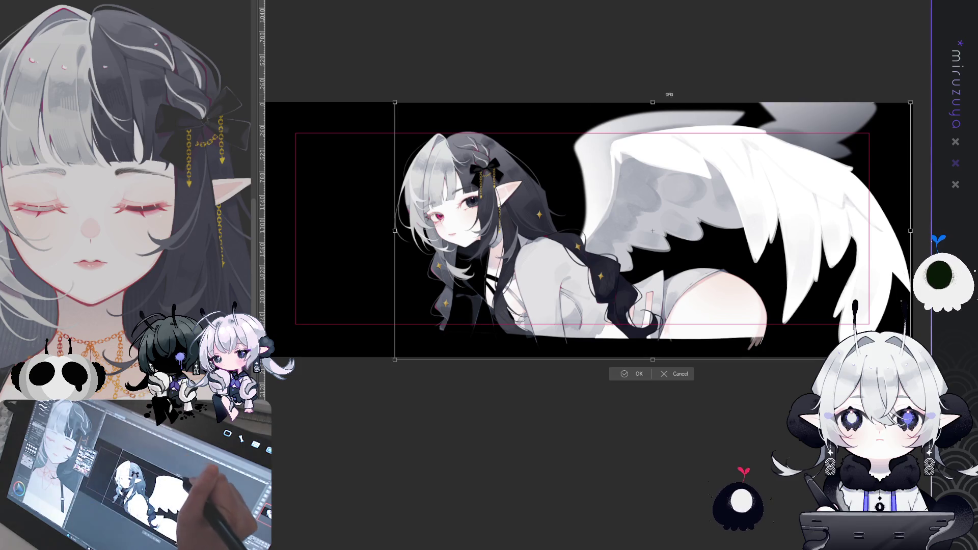
left_click_drag(652, 101, 652, 95)
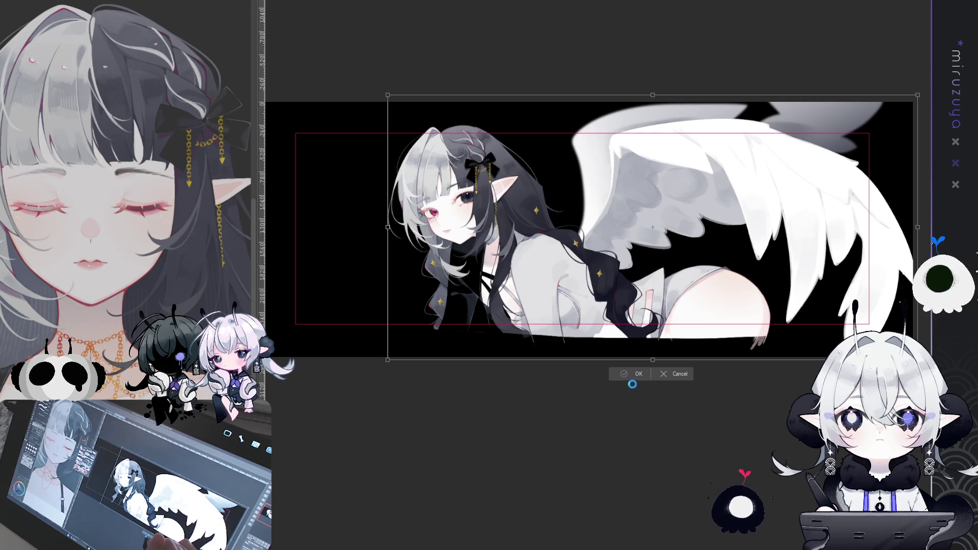
left_click(632, 374)
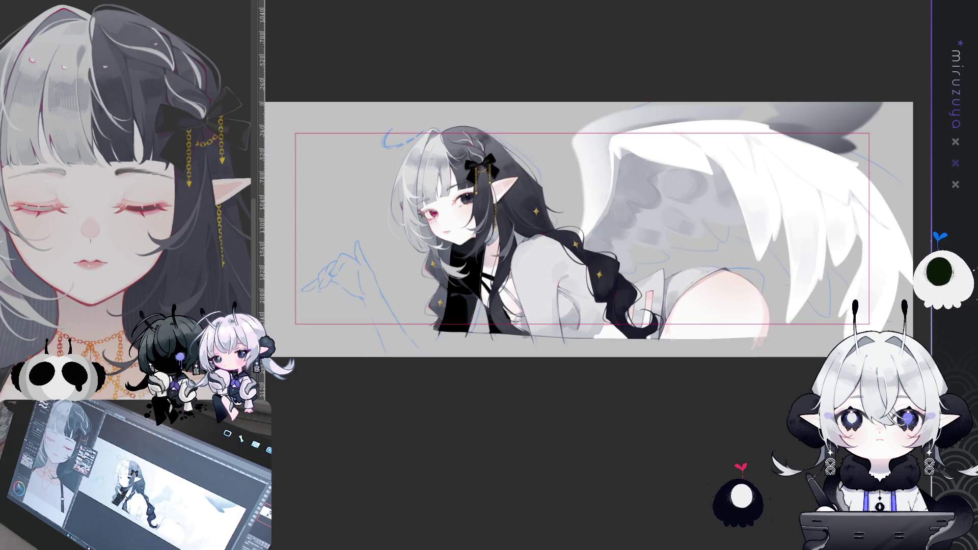
- Pan the canvas over to the profile header mockup with its banner and avatar
left_click_drag(706, 419, 740, 411)
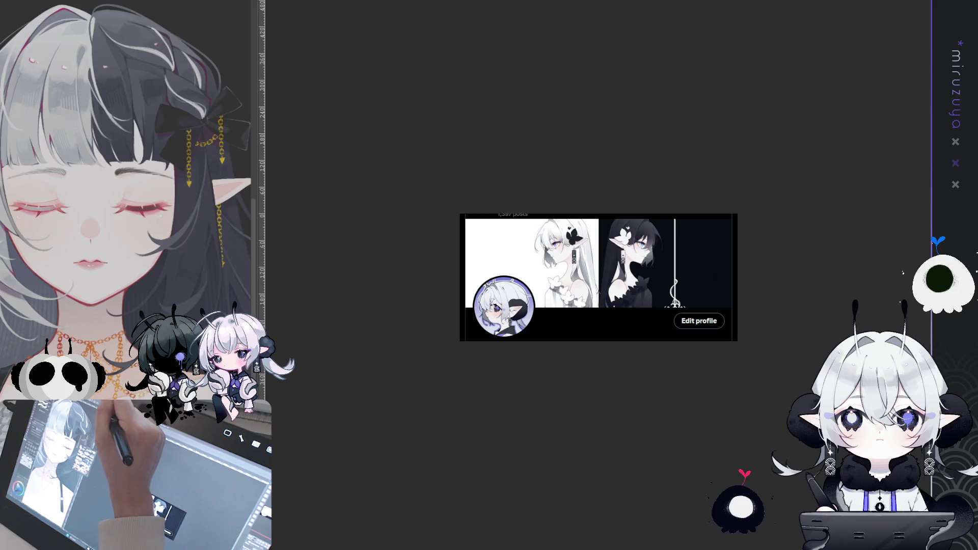
key("ctrl+a")
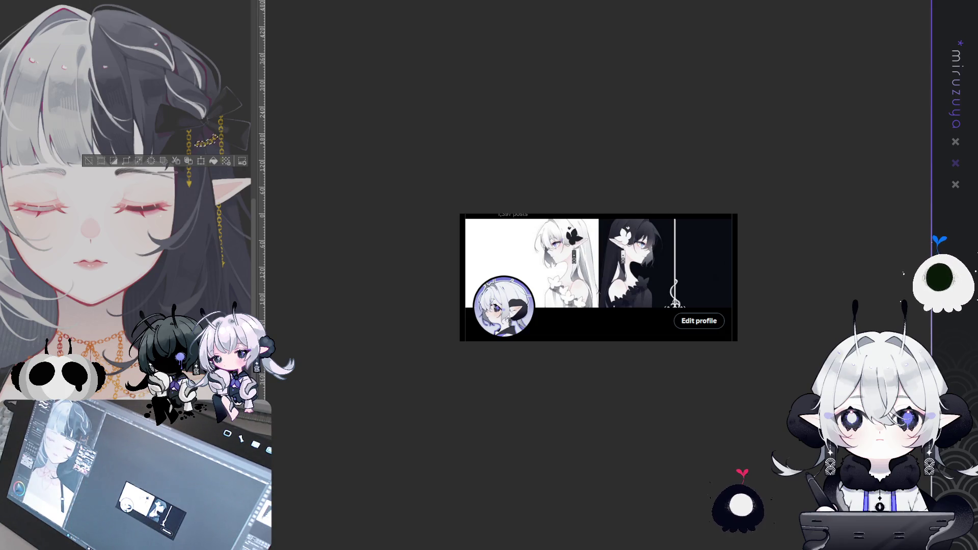
key("ctrl+d")
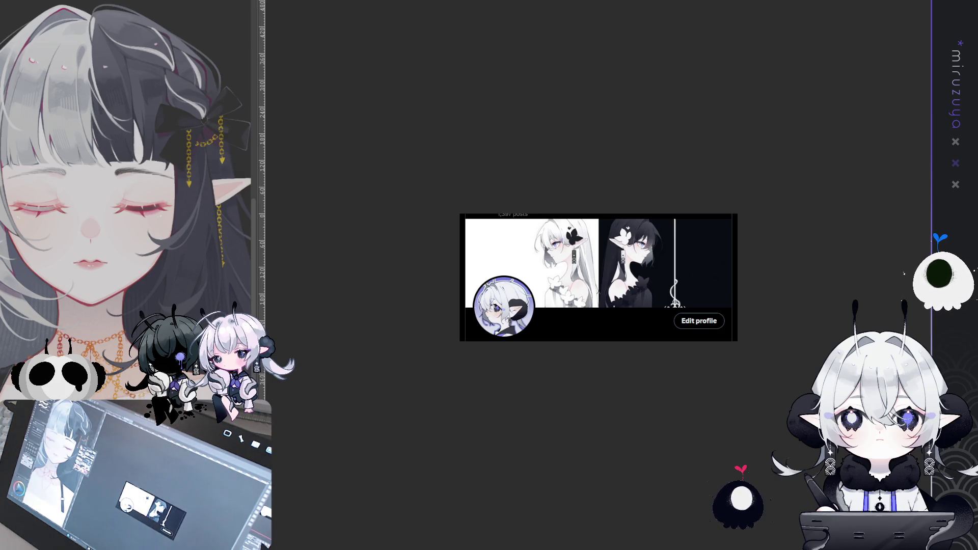
key("ctrl+plus")
key("ctrl+minus")
key("ctrl+plus")
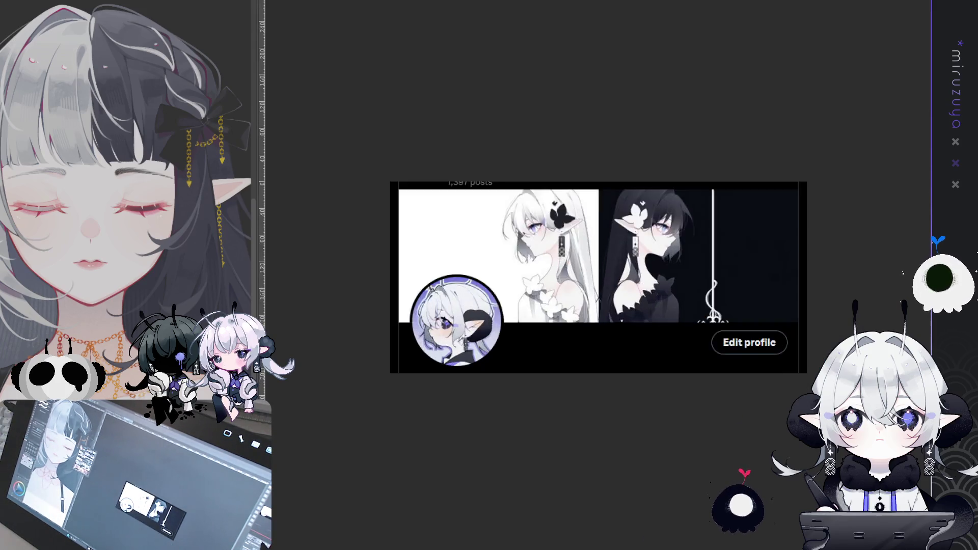
key("ctrl+plus")
key("ctrl+plus")
key("ctrl+minus")
key("ctrl+minus")
key("ctrl+minus")
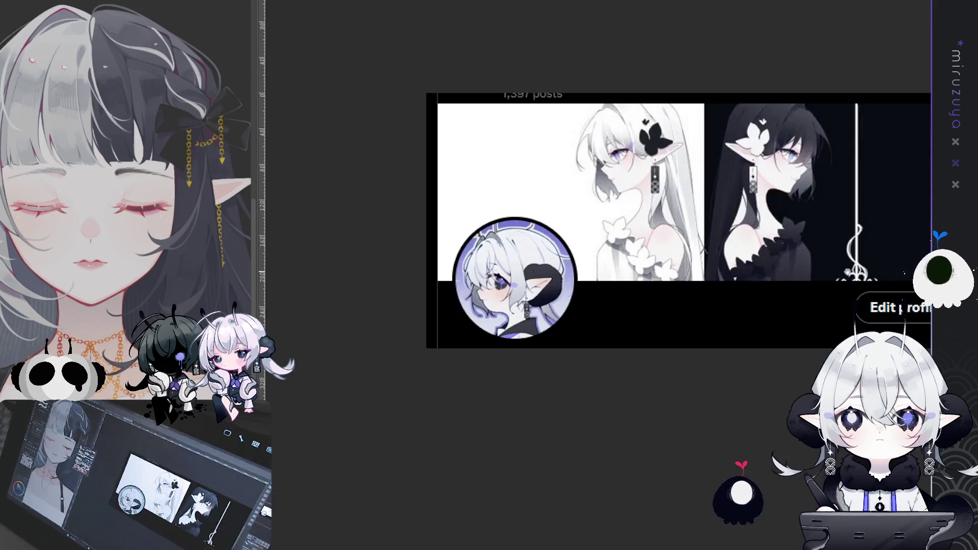
key("ctrl+plus")
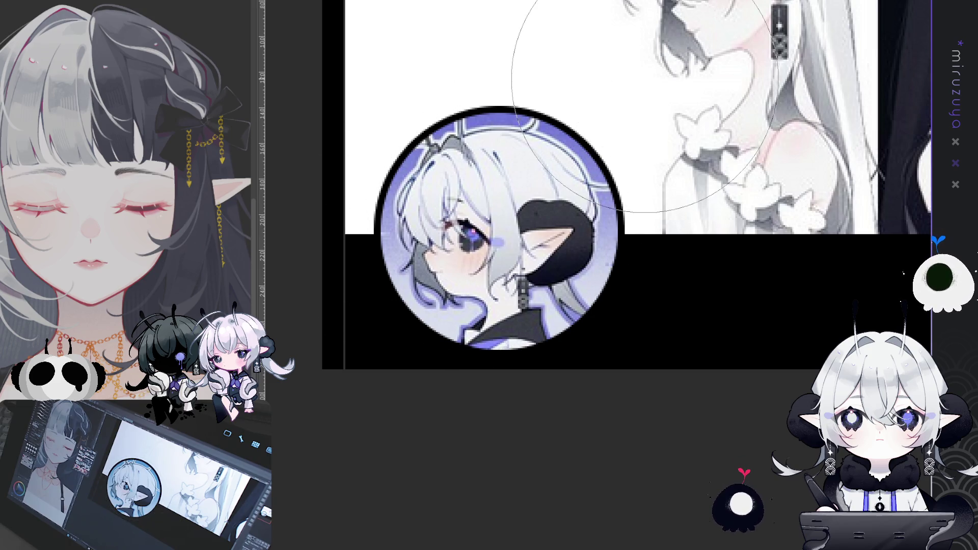
- Paste the circular portrait into the avatar, resize it to fit, then delete it
left_click(501, 224)
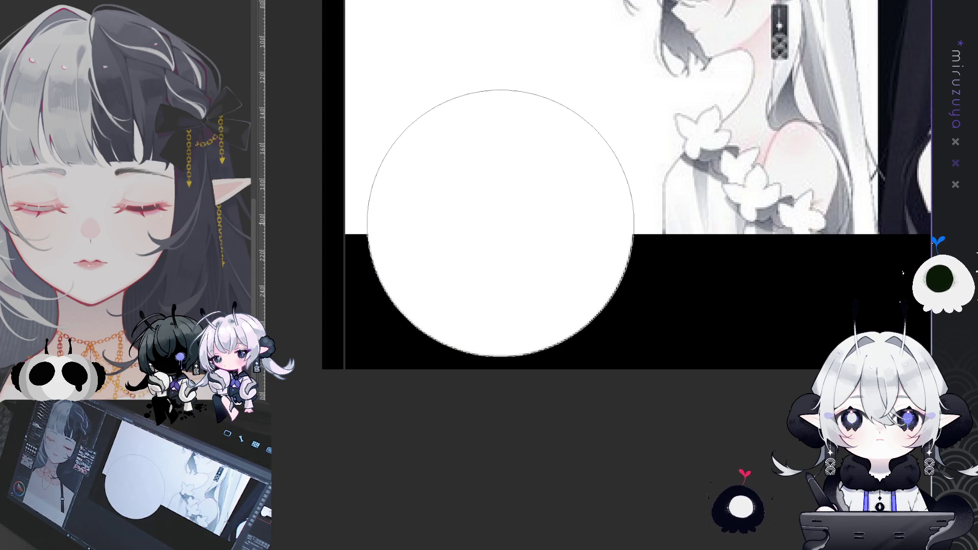
key("ctrl+v")
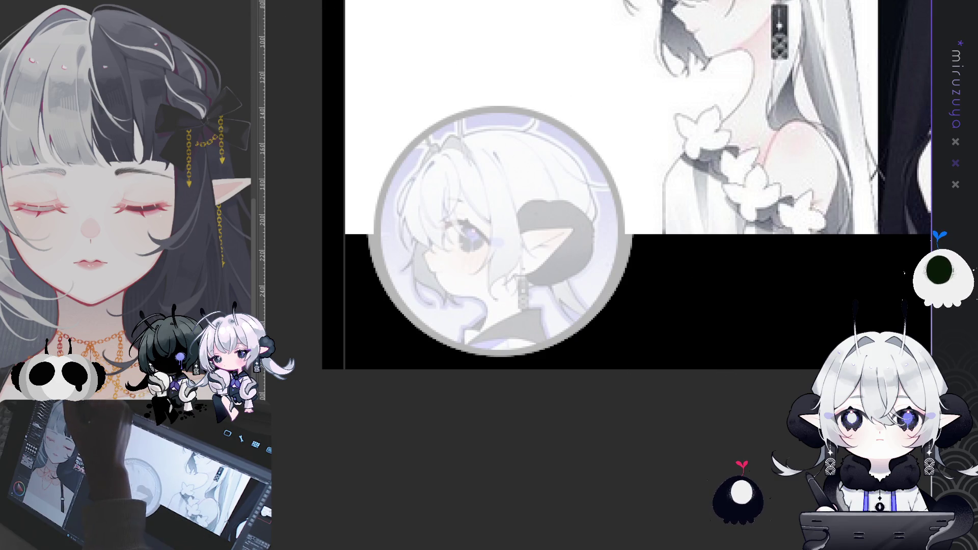
left_click_drag(501, 90, 500, 111)
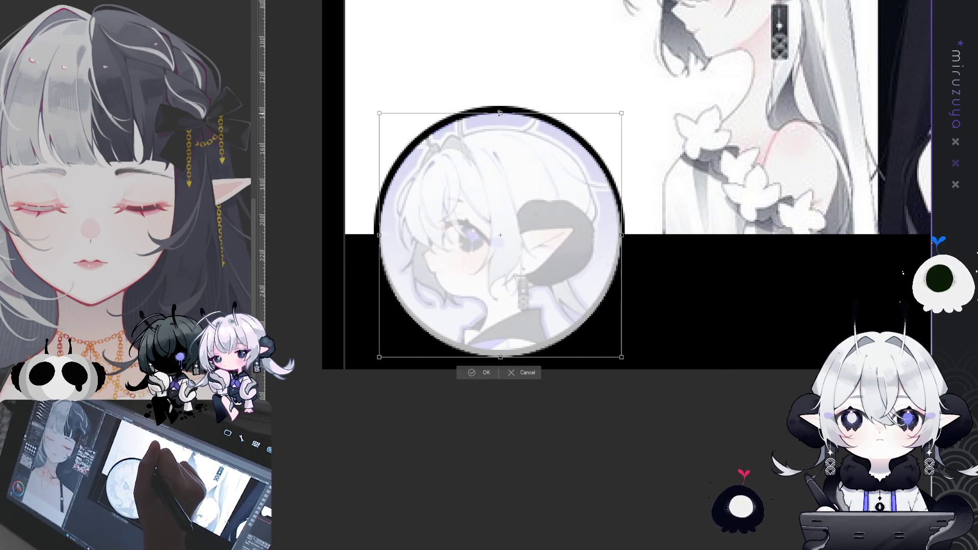
left_click_drag(516, 150, 517, 151)
left_click_drag(502, 358, 502, 351)
left_click_drag(569, 280, 567, 280)
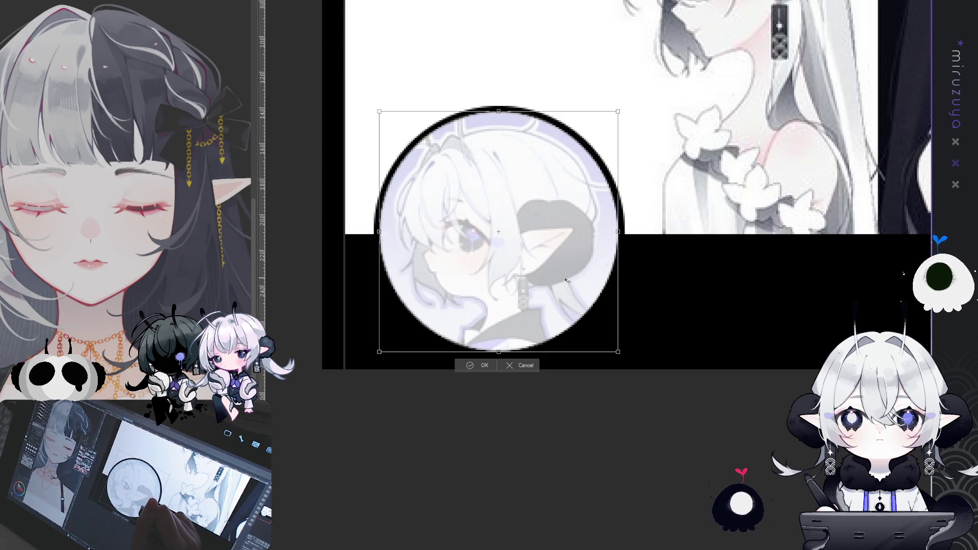
left_click(487, 365)
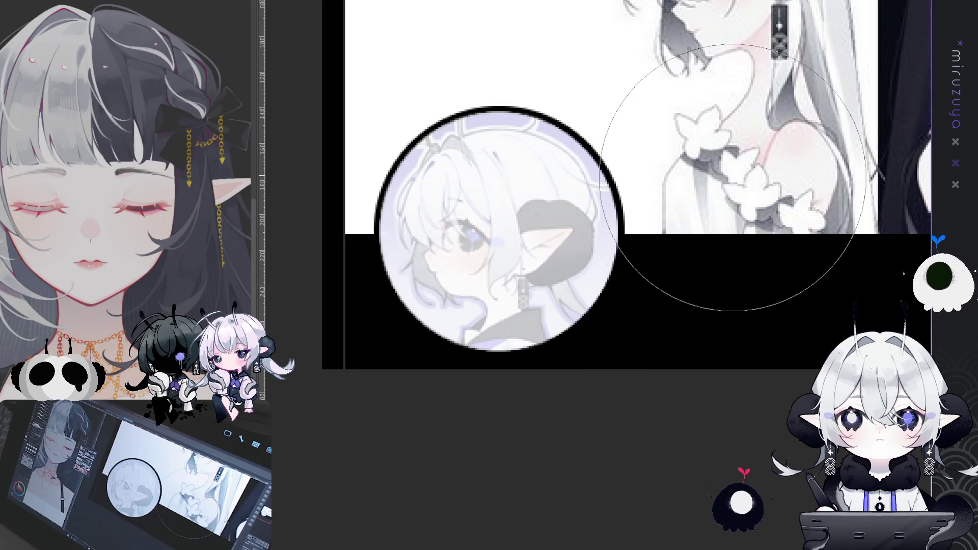
key("Delete")
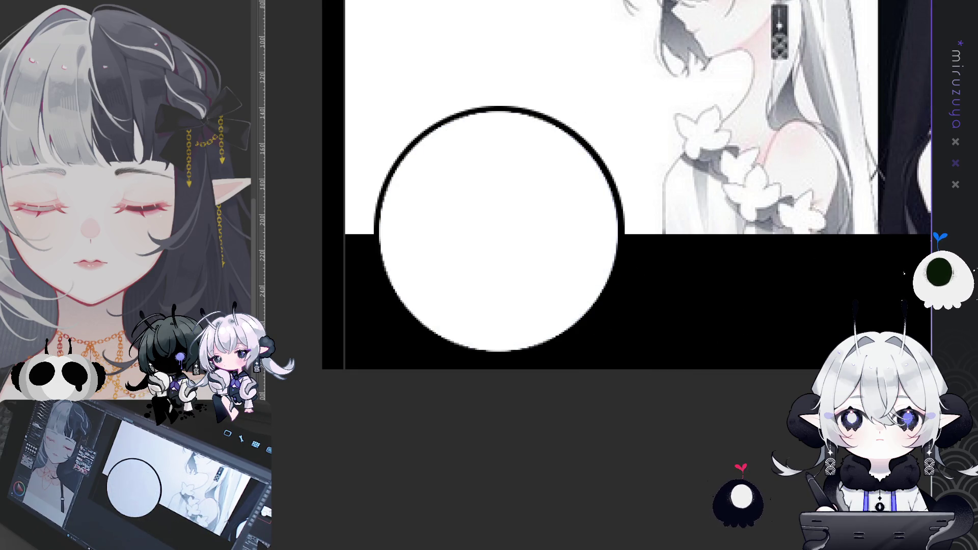
- Paste the copied artwork again and clip it to the avatar circle layer
key("ctrl+minus")
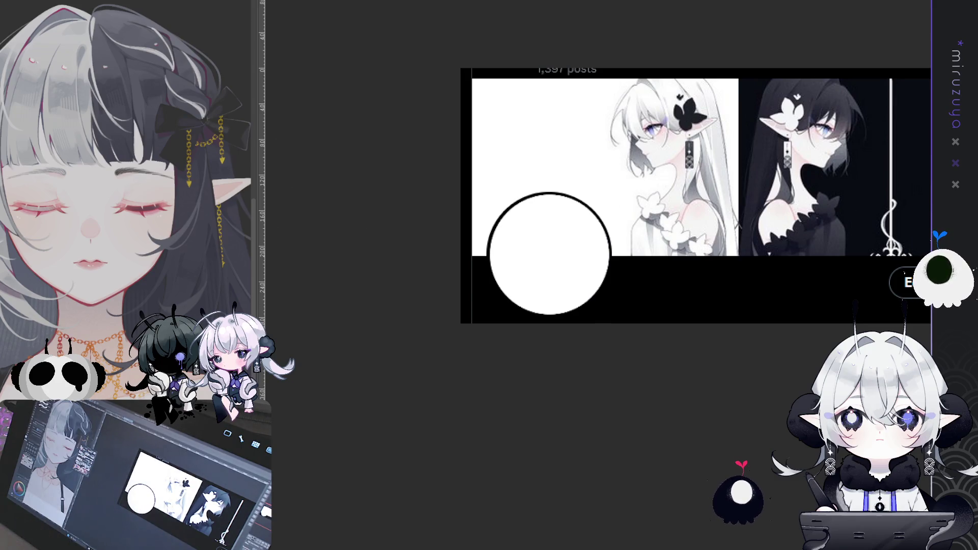
scroll(732, 264, "up", 3)
scroll(763, 276, "down", 4)
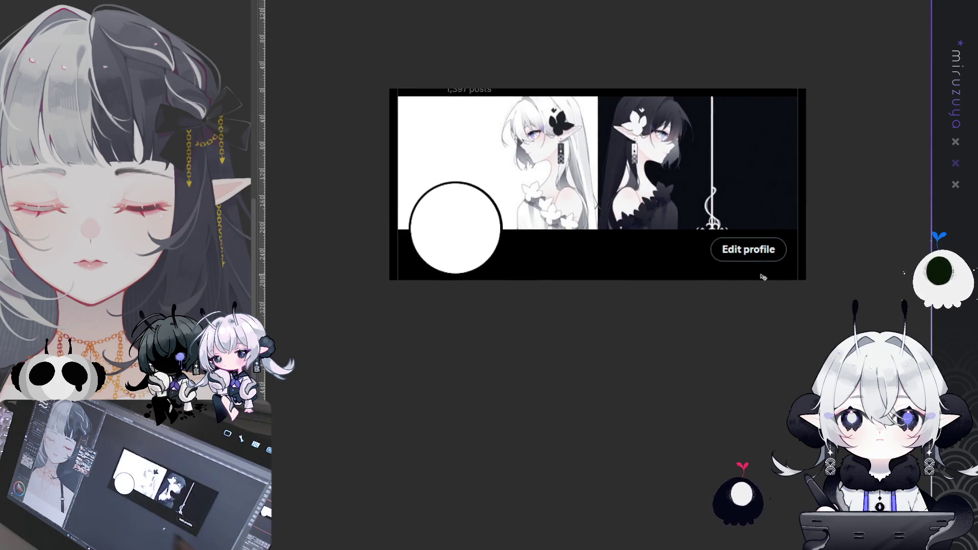
key("Delete")
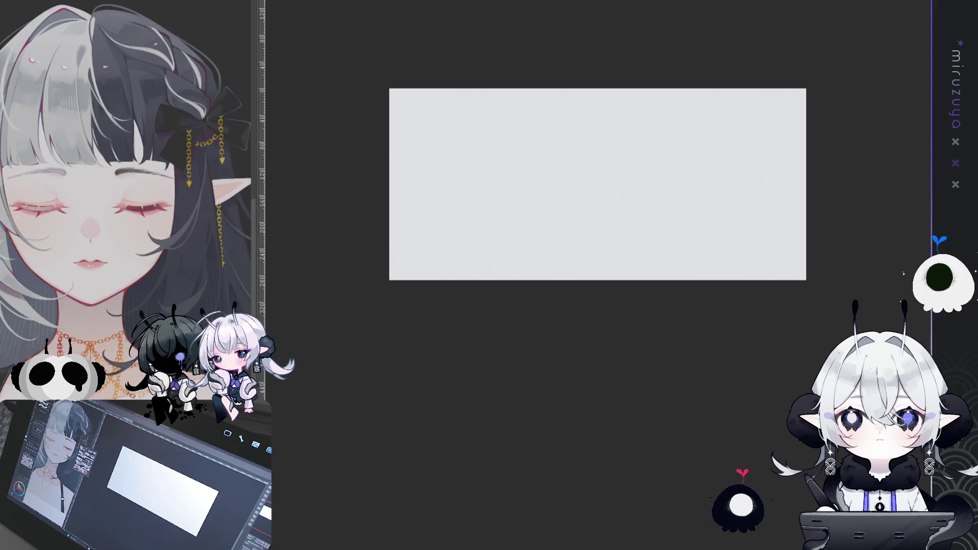
key("ctrl+z")
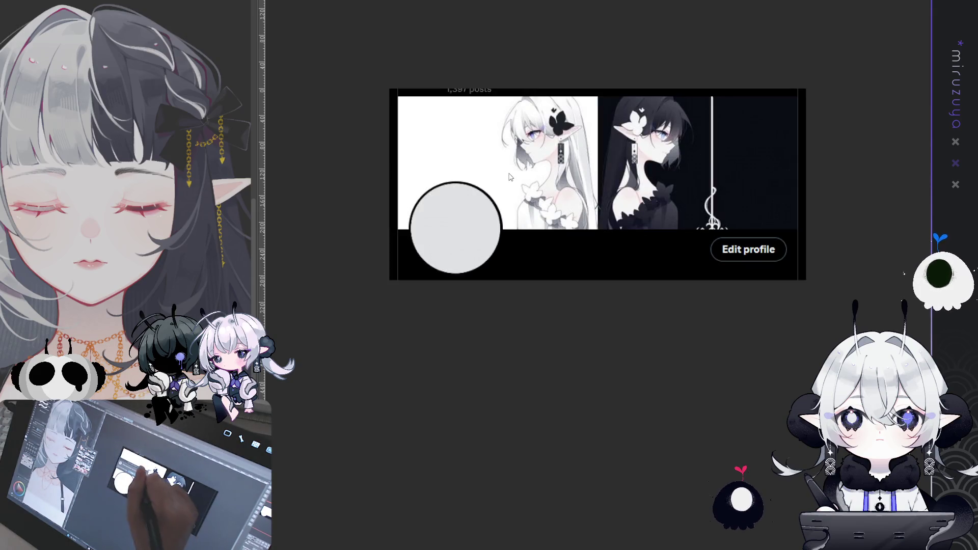
key("ctrl+t")
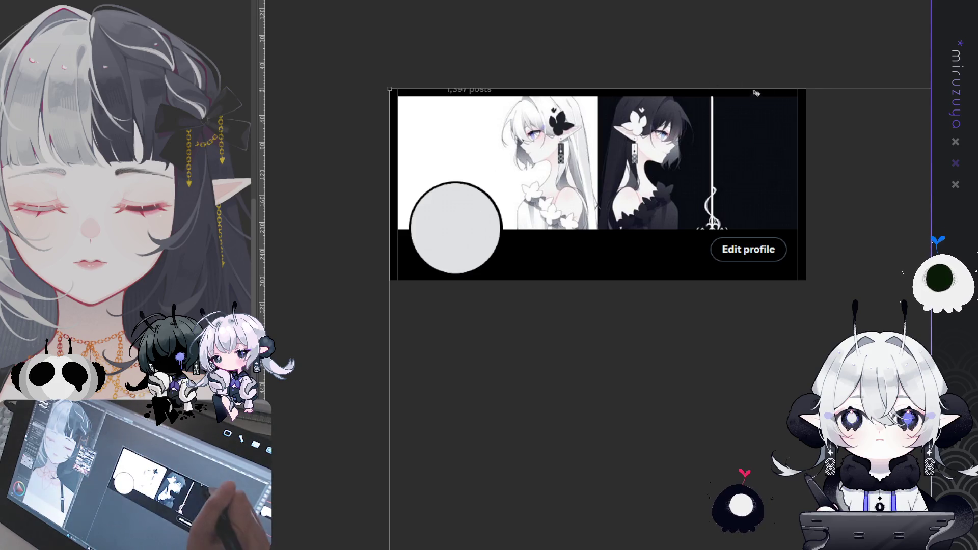
- Shrink the pasted artwork down toward the banner and zoom in on the avatar circle
key("ctrl+minus")
key("ctrl+minus")
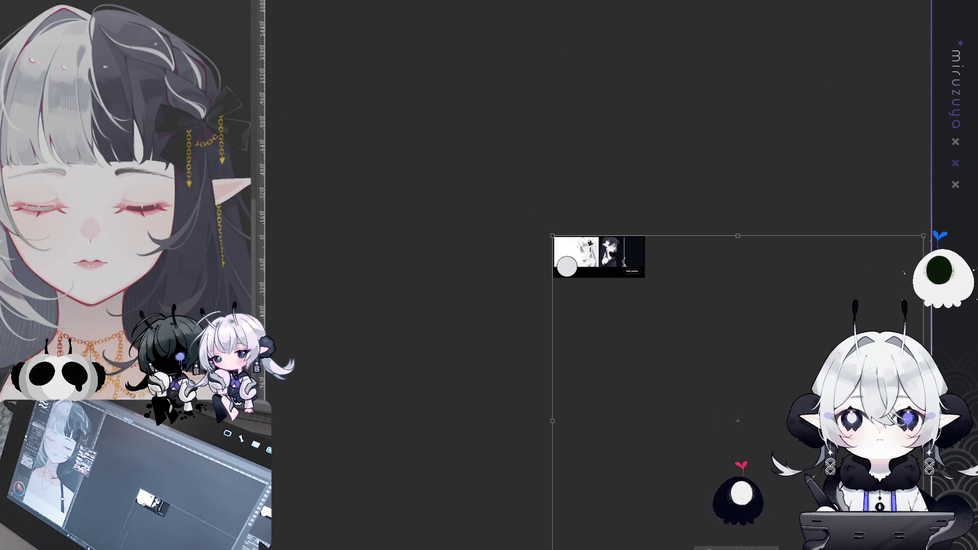
left_click_drag(780, 310, 621, 166)
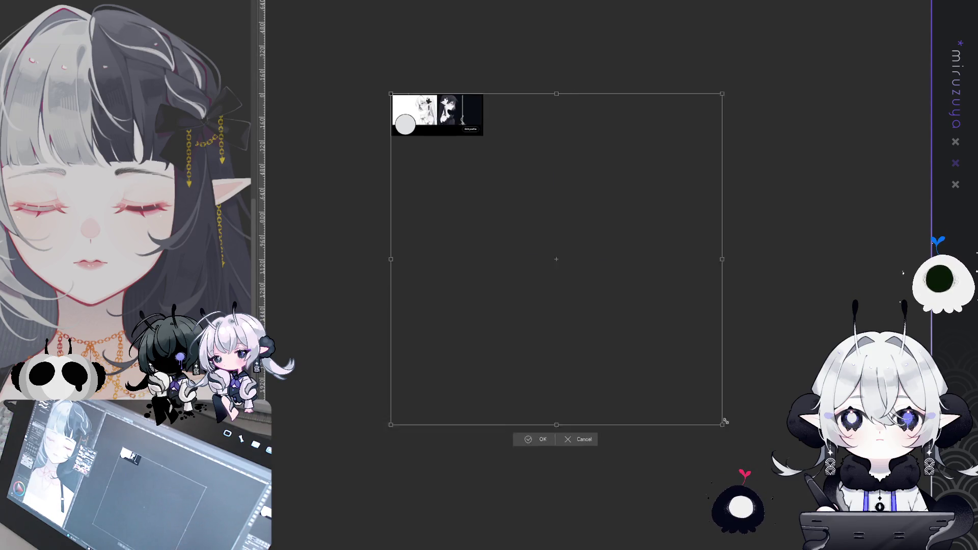
left_click_drag(761, 465, 430, 132)
left_click_drag(535, 120, 688, 218)
key("ctrl+plus")
key("ctrl+plus")
key("ctrl+plus")
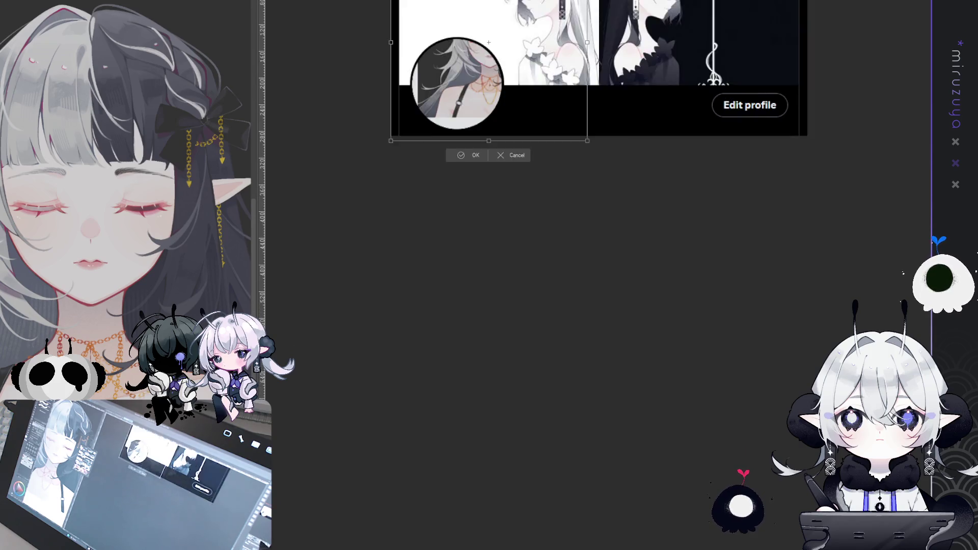
key("ctrl+plus")
- Size and position the closed-eyed face inside the avatar circle, then go to the winged-girl drawing
left_click_drag(695, 117, 606, 215)
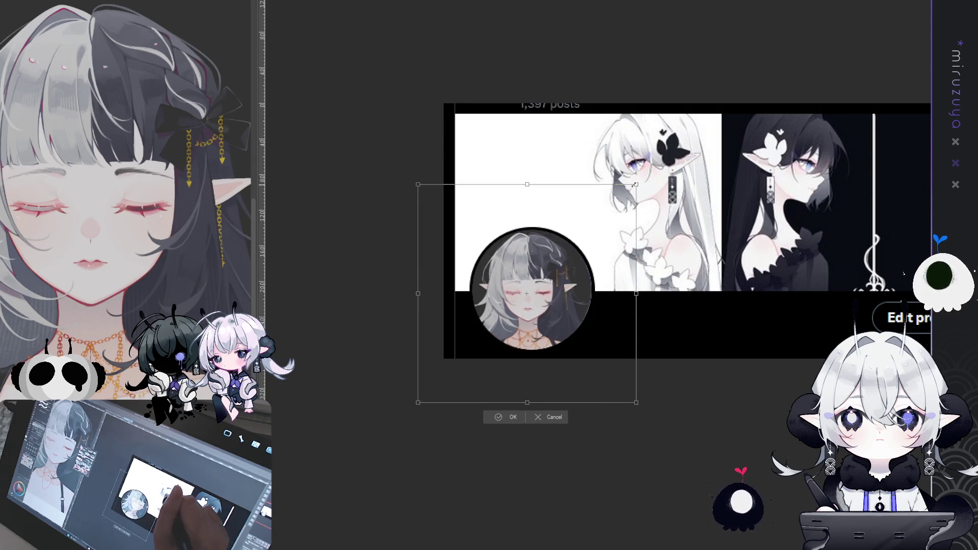
left_click_drag(588, 256, 612, 236)
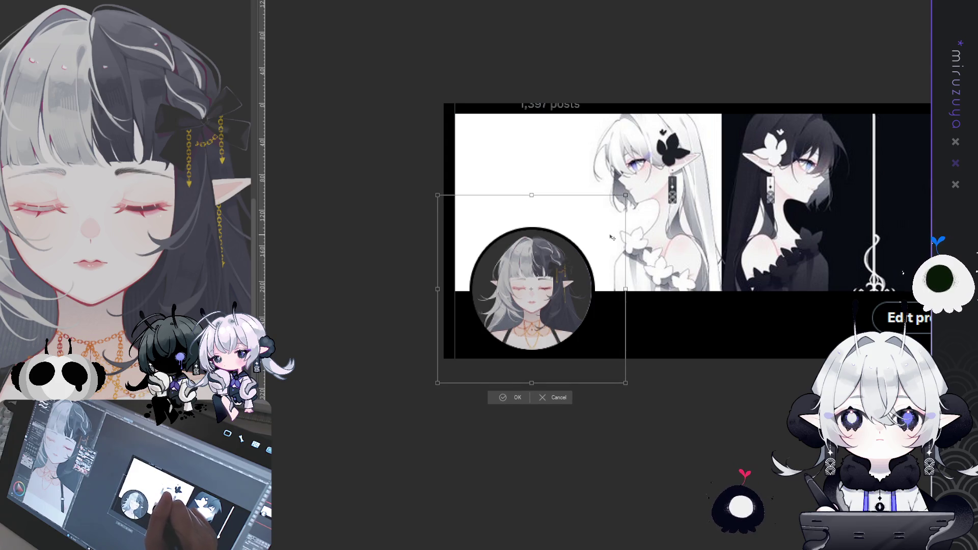
left_click_drag(532, 382, 534, 372)
left_click_drag(570, 327, 571, 330)
left_click_drag(532, 374, 556, 351)
key("Return")
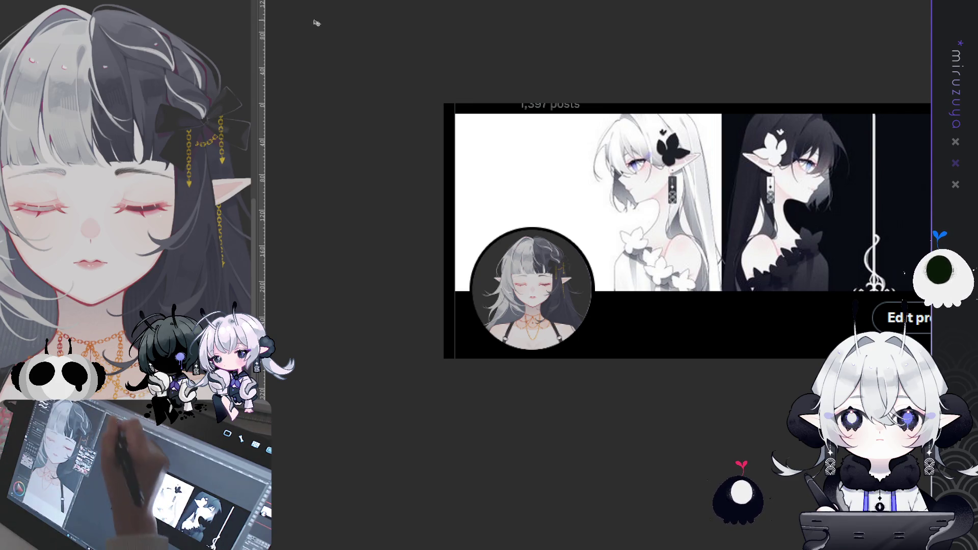
key("ctrl+Tab")
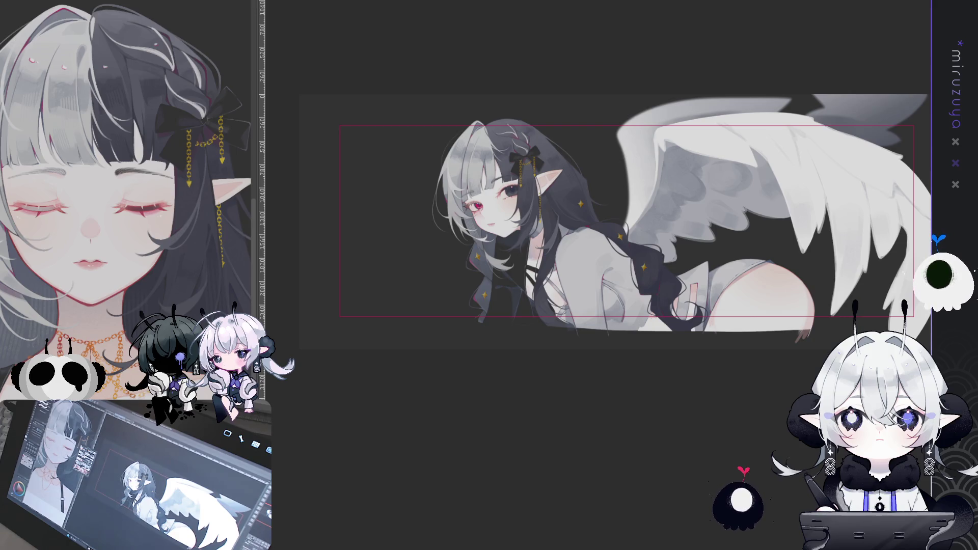
- Select and deselect the whole winged-girl drawing, then return to the profile mockup
key("ctrl+a")
key("ctrl+d")
key("ctrl+Tab")
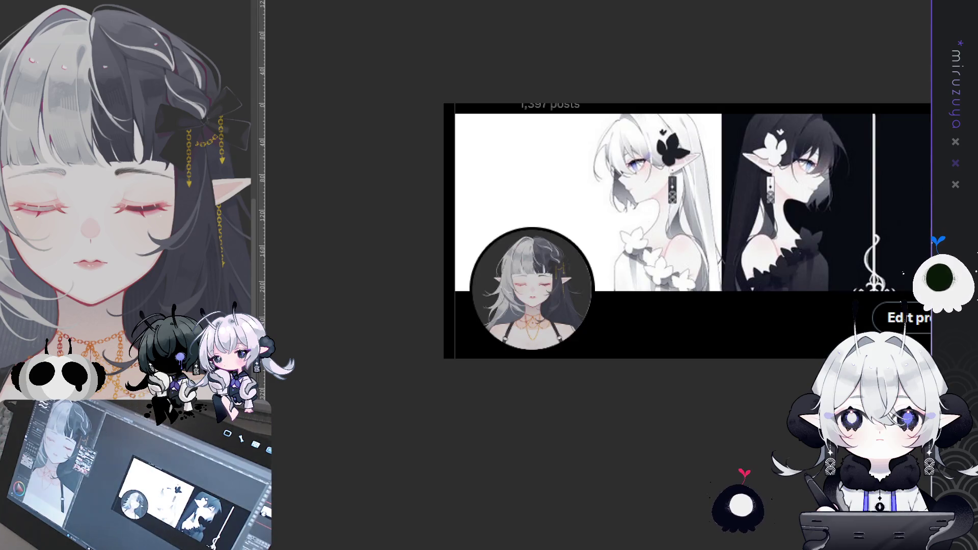
- Marquee the mockup's banner area and fill it with white
key("ctrl+plus")
key("ctrl+minus")
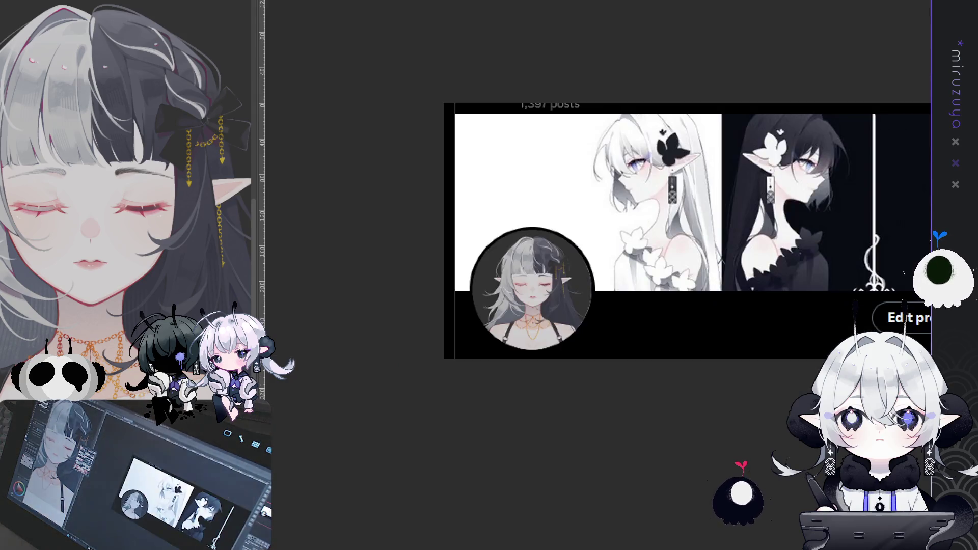
key("ctrl+plus")
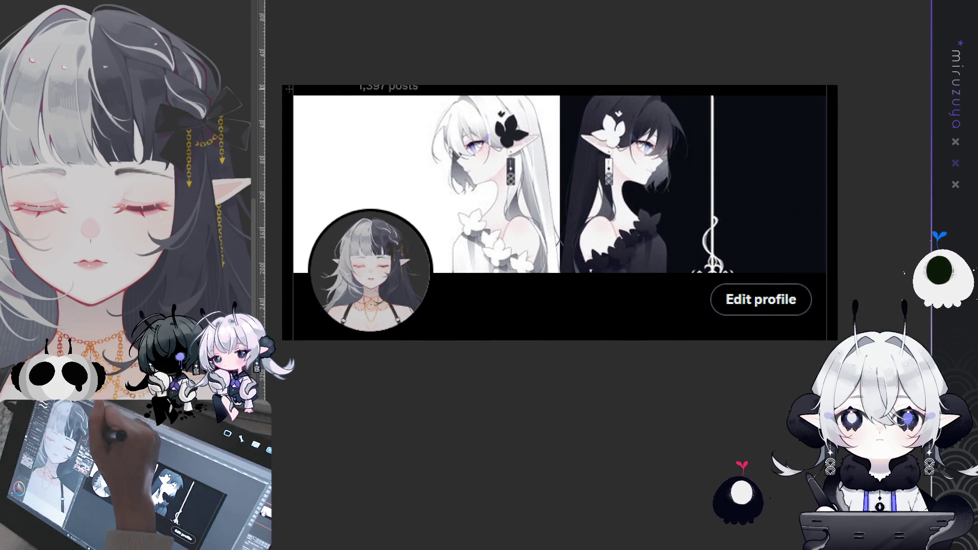
mouse_move(293, 96)
left_mouse_down()
mouse_move(754, 273)
mouse_move(828, 273)
left_mouse_up()
left_click(605, 290)
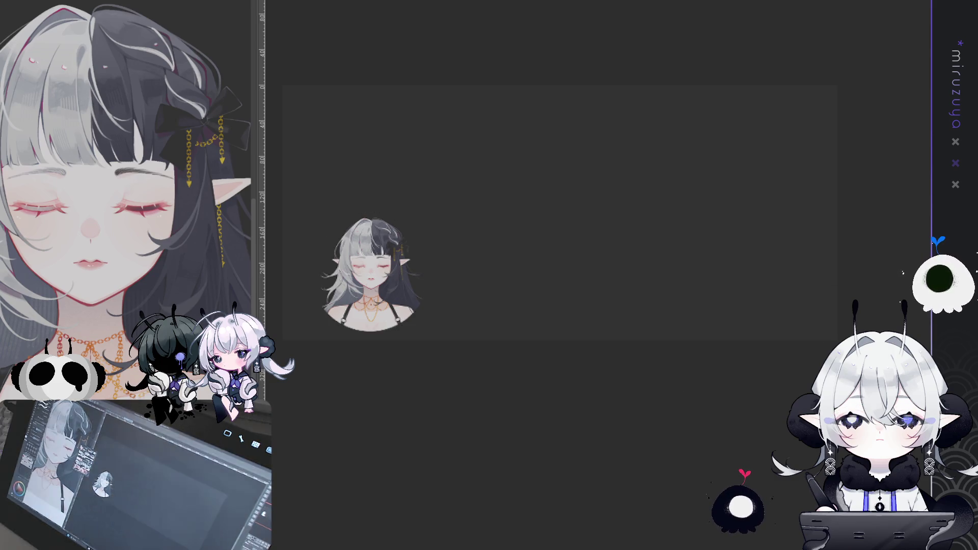
- Restore the banner mockup and reapply the white fill over its grey area
key("ctrl+z")
key("ctrl+minus")
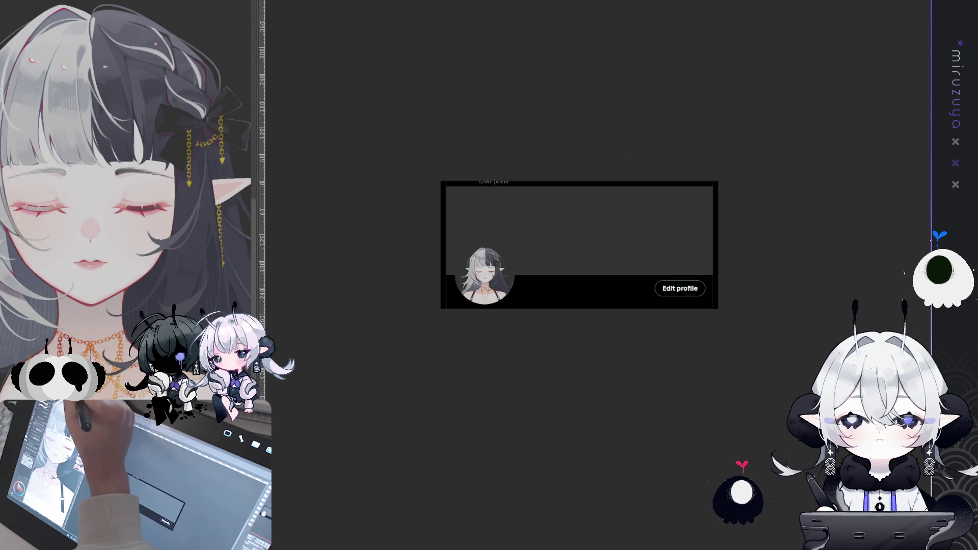
mouse_move(513, 72)
left_mouse_down()
mouse_move(473, 186)
mouse_move(403, 104)
mouse_move(491, 153)
left_mouse_up()
key("ctrl+z")
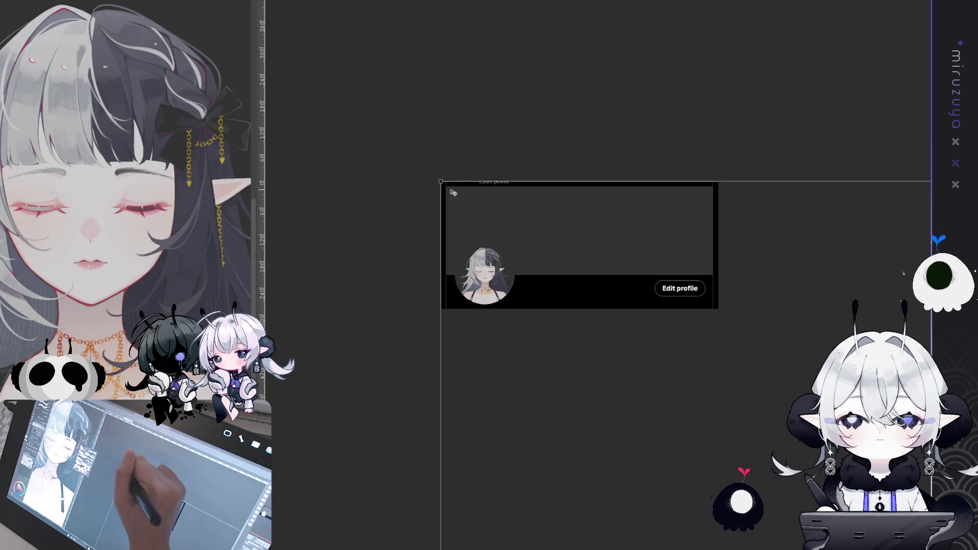
left_click(451, 209)
key("ctrl+z")
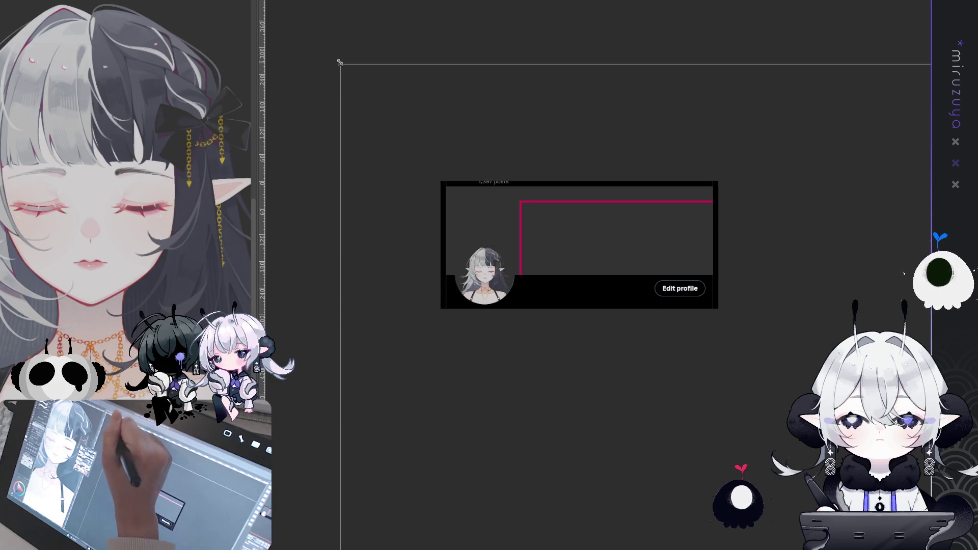
key("ctrl+y")
key("ctrl+z")
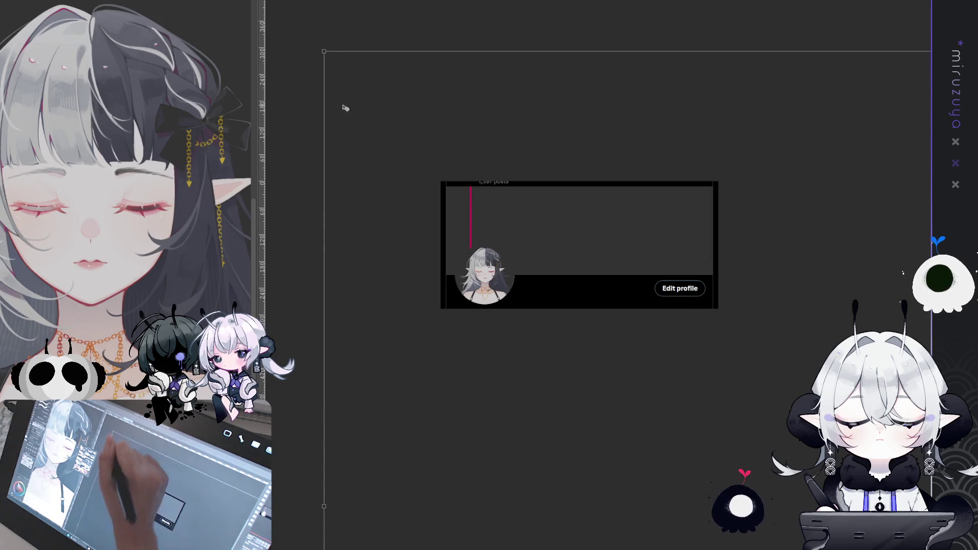
key("ctrl+y")
- Shrink the winged elf artwork and move it onto the banner with Free Transform
key("ctrl+minus")
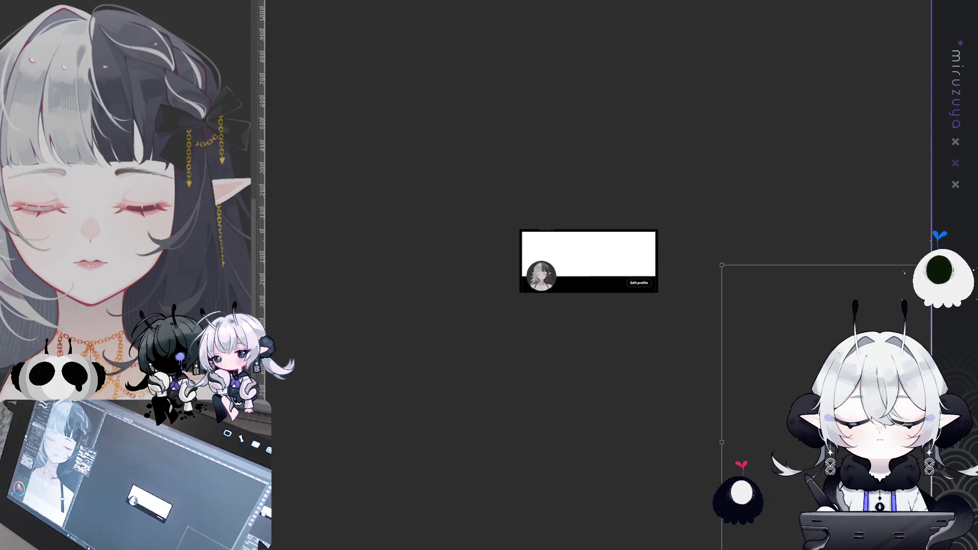
key("ctrl+minus")
left_click_drag(888, 349, 690, 290)
key("ctrl+t")
left_click_drag(912, 214, 690, 301)
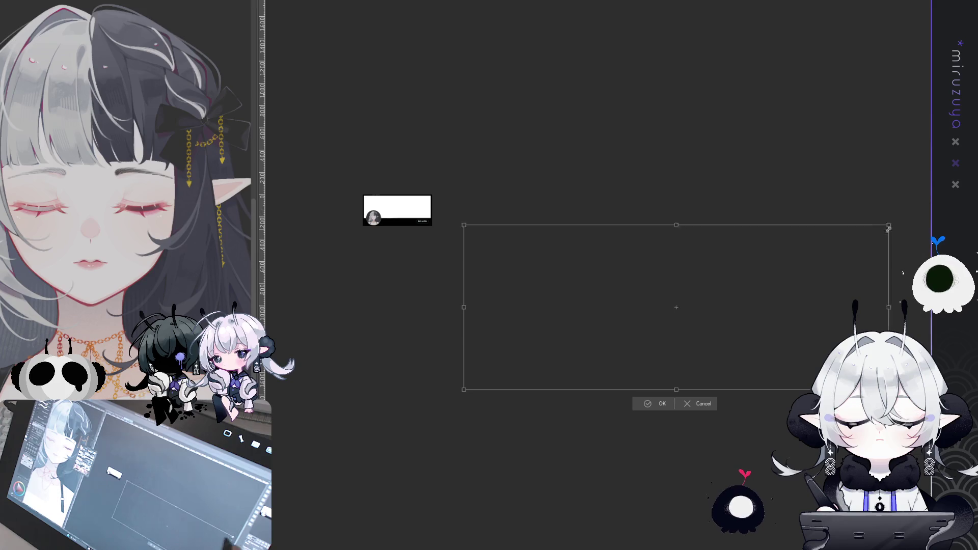
left_click_drag(615, 328, 444, 194)
key("Return")
left_click_drag(525, 216, 663, 261)
key("ctrl+t")
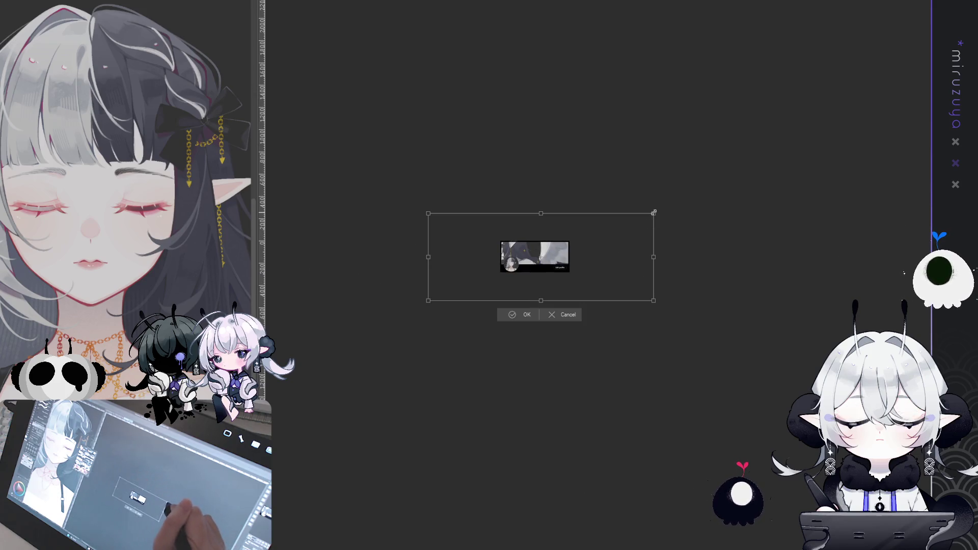
left_click_drag(656, 212, 554, 253)
left_click_drag(518, 283, 569, 257)
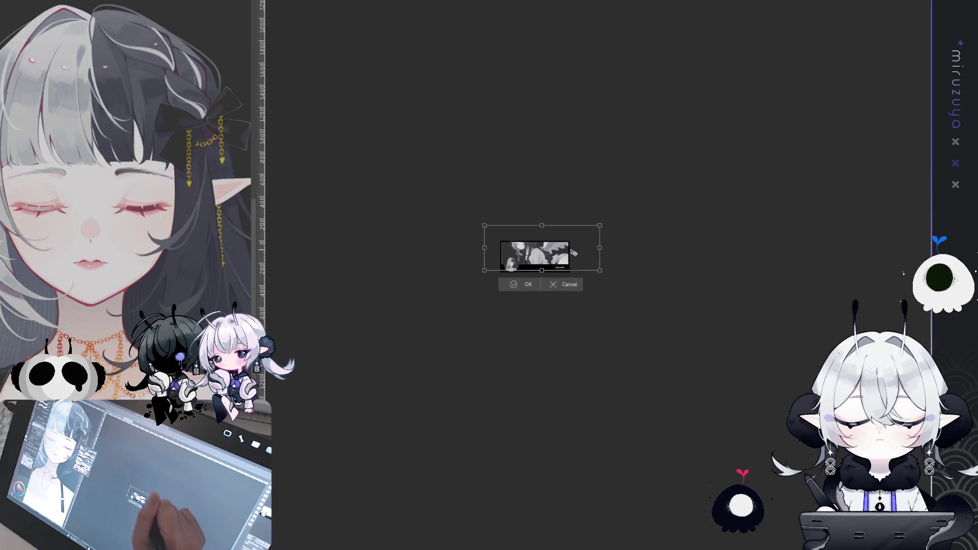
- Fine-tune the banner artwork's size and position within the header frame, then confirm
key("ctrl+plus")
key("ctrl+plus")
key("ctrl+plus")
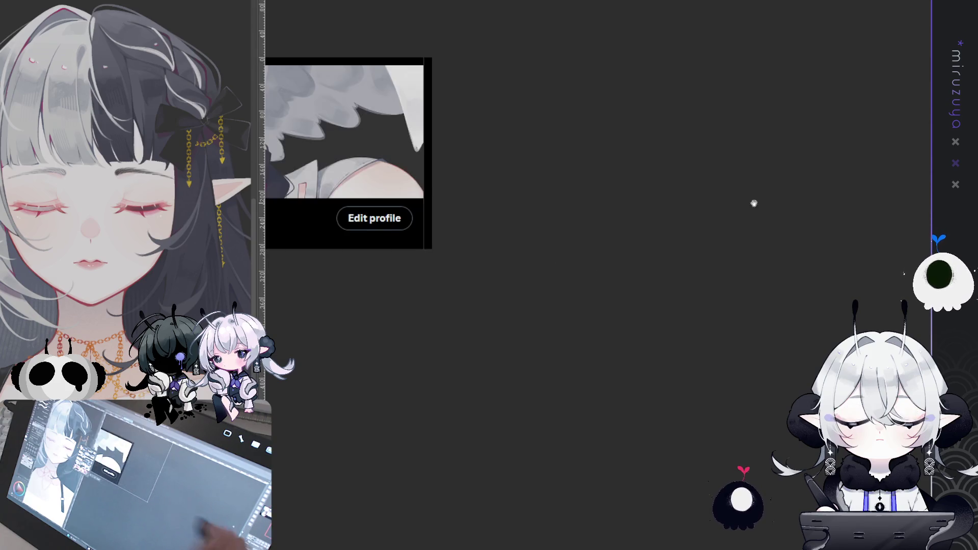
left_click_drag(510, 153, 805, 255)
left_click_drag(546, 109, 535, 170)
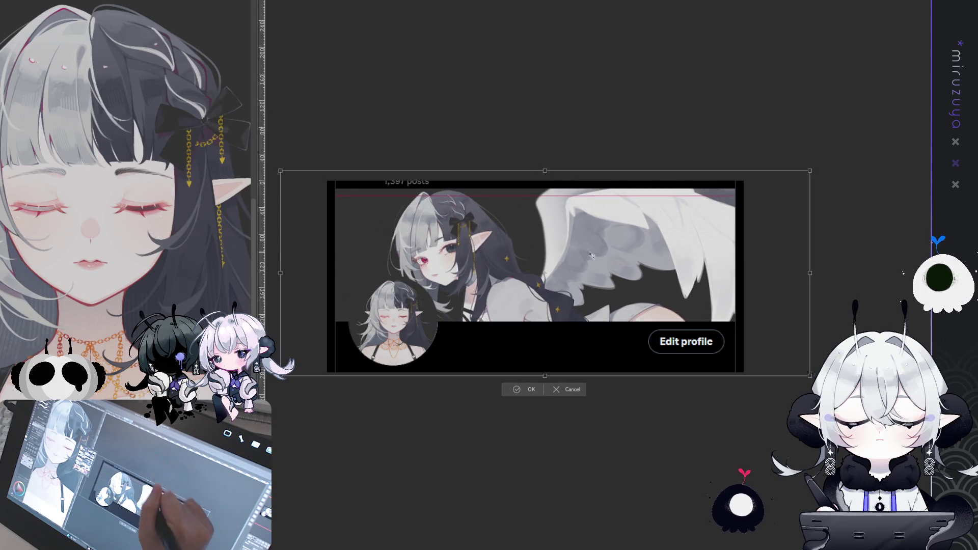
left_click_drag(627, 264, 643, 236)
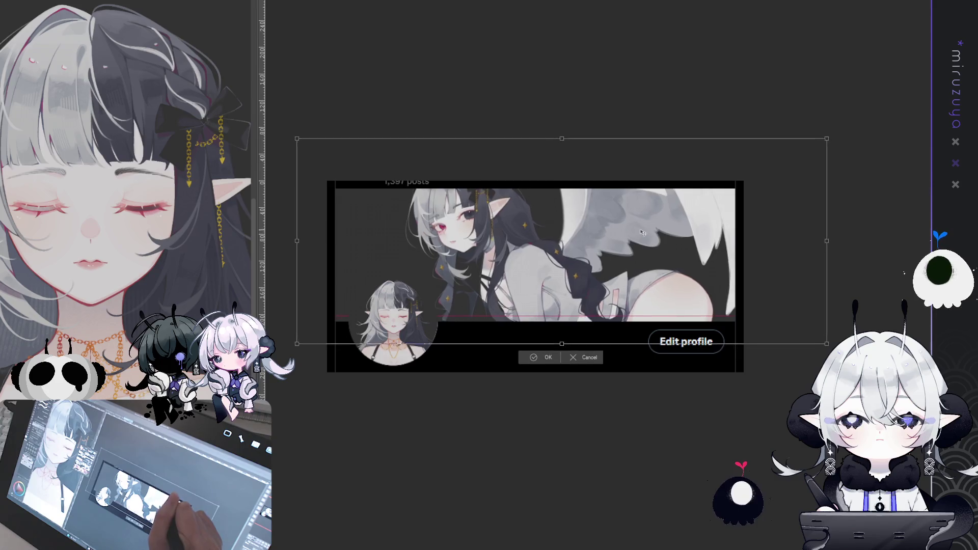
left_click_drag(562, 143, 559, 166)
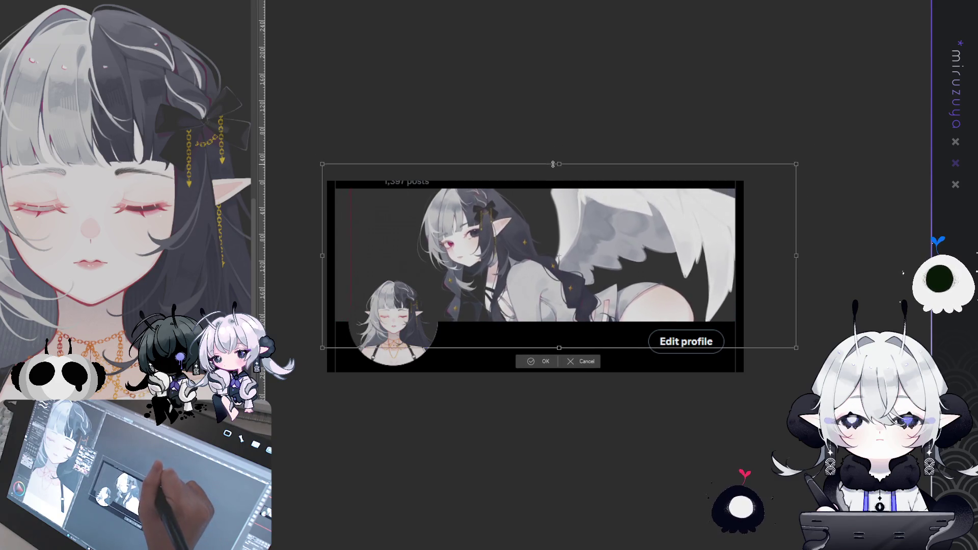
left_click_drag(576, 277, 574, 268)
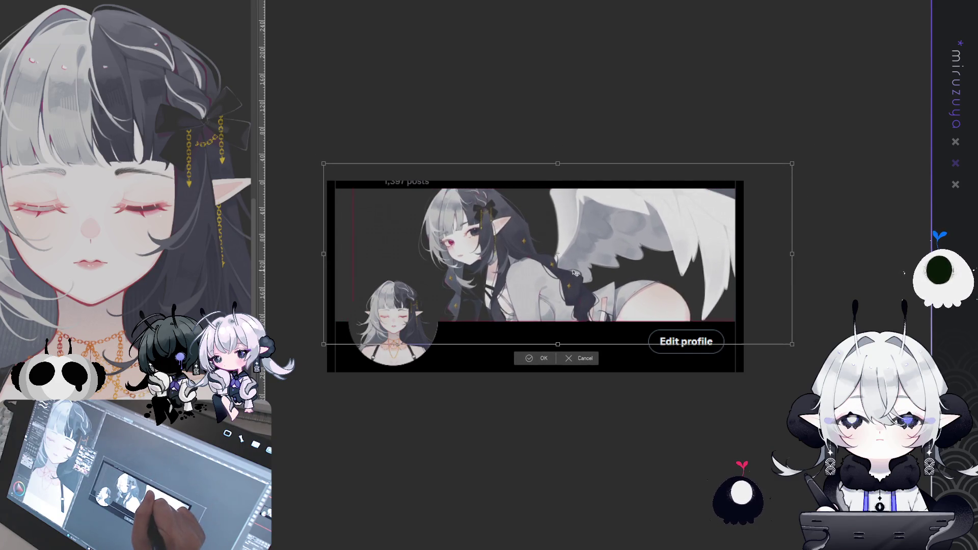
left_click_drag(557, 167, 558, 168)
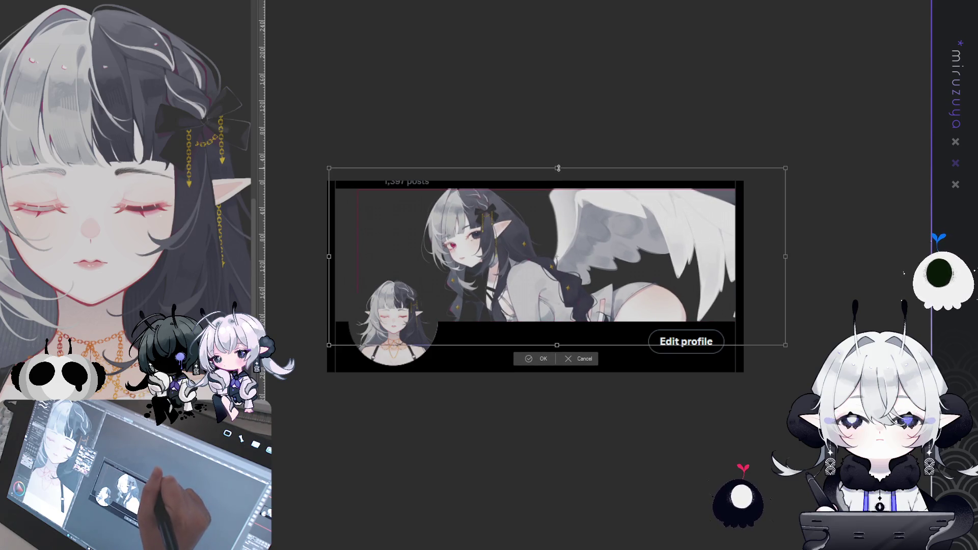
left_click_drag(564, 220, 562, 220)
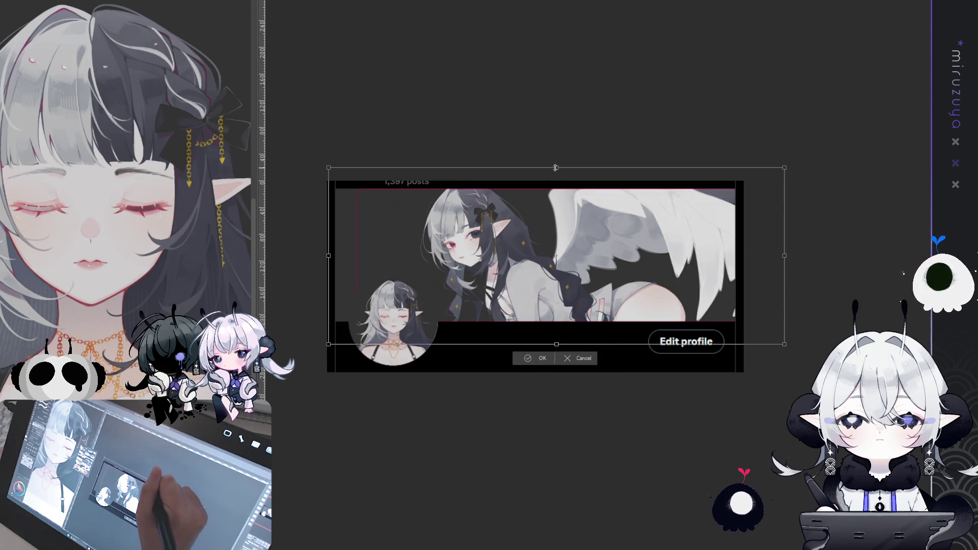
left_click_drag(556, 167, 556, 167)
left_click_drag(556, 344, 556, 344)
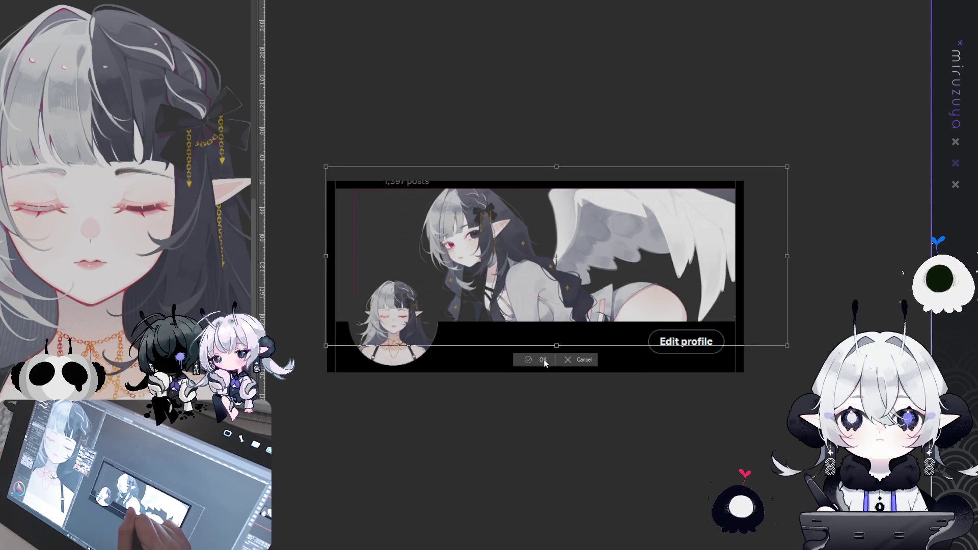
left_click(542, 359)
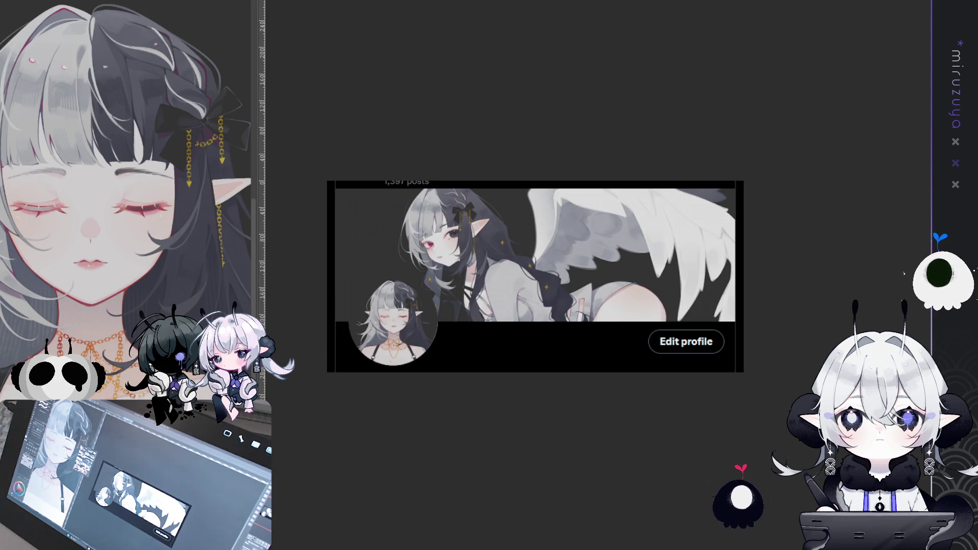
- Paste the white-and-black pair artwork into the banner and select all
key("ctrl+plus")
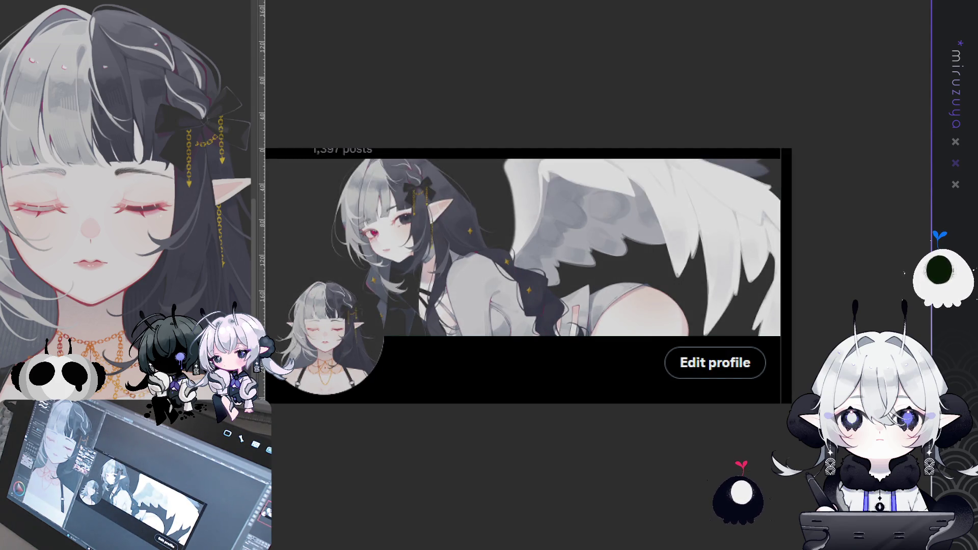
key("ctrl+v")
key("ctrl+a")
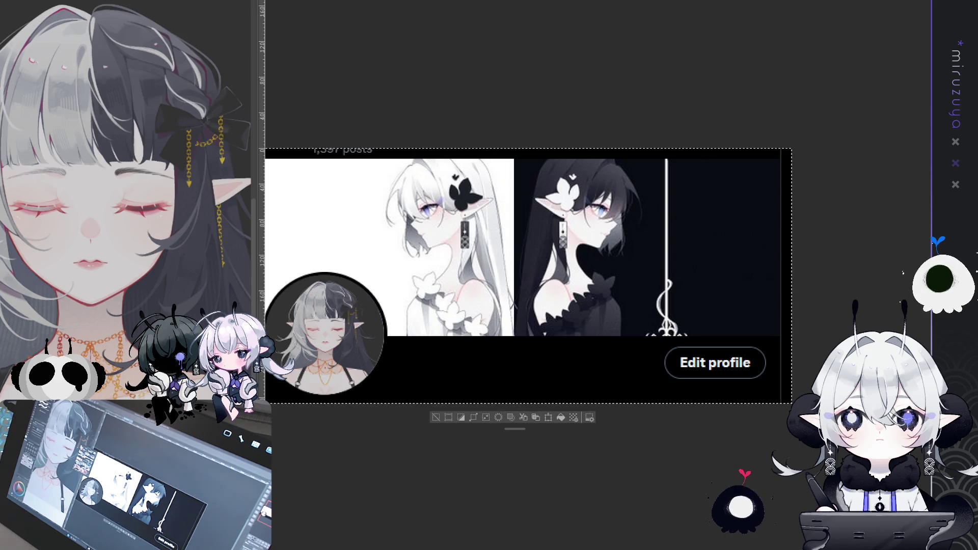
- Delete and restore the pasted pair artwork, then remove the canvas selection
left_click_drag(528, 277, 626, 219)
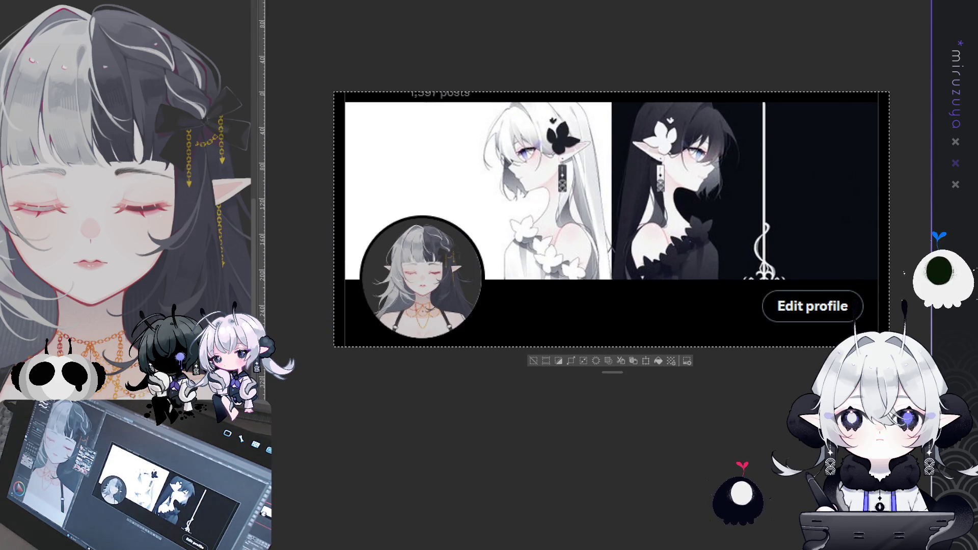
key("Delete")
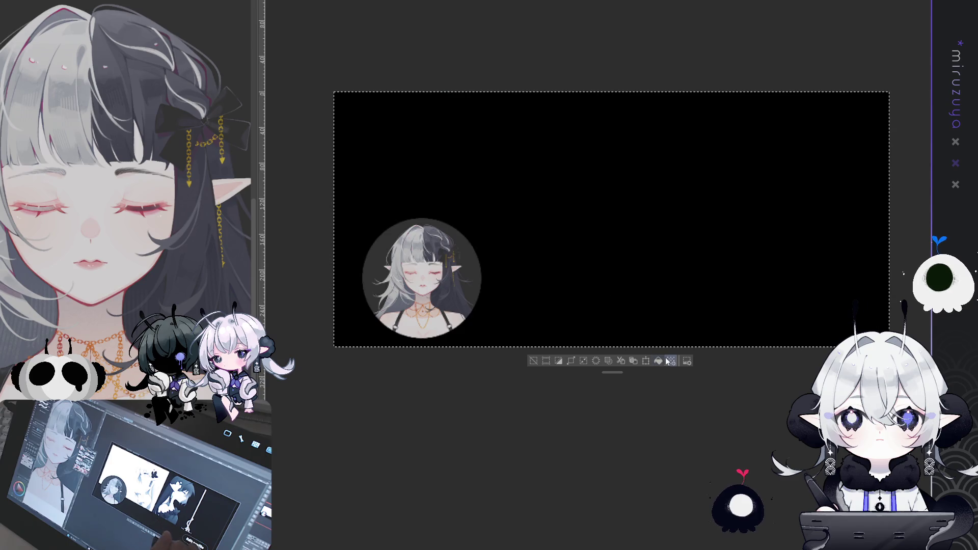
key("ctrl+z")
left_click(535, 362)
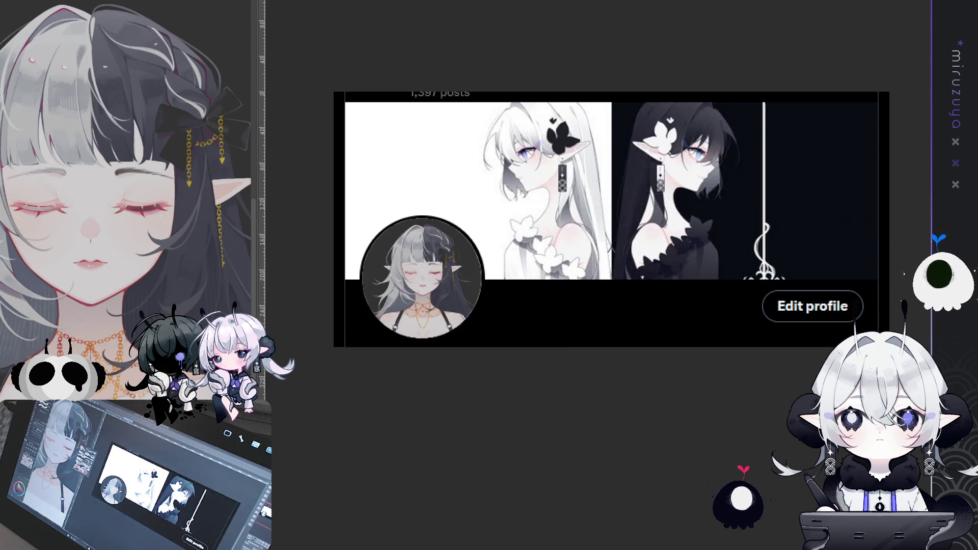
- Enlarge the circular avatar slightly with Free Transform and switch its rim to black
key("ctrl+t")
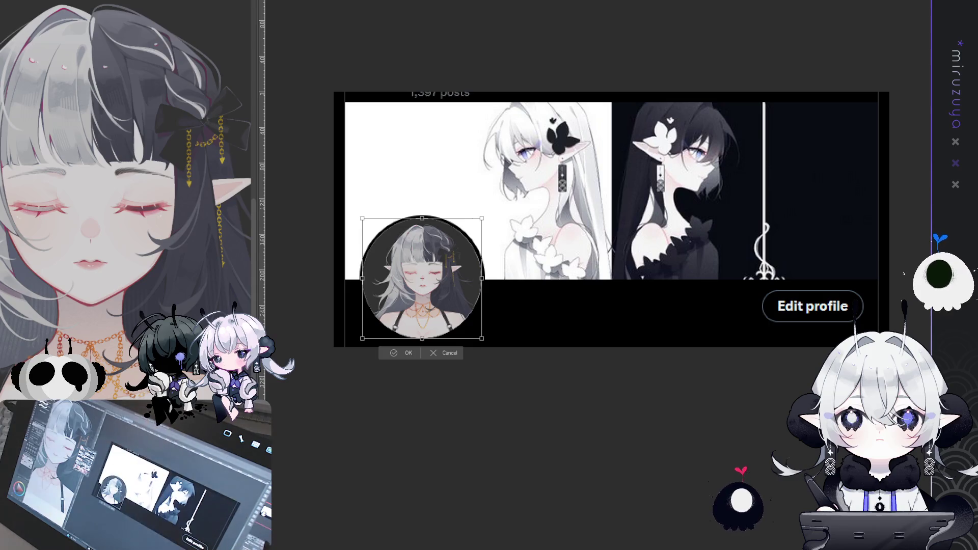
key("ctrl+plus")
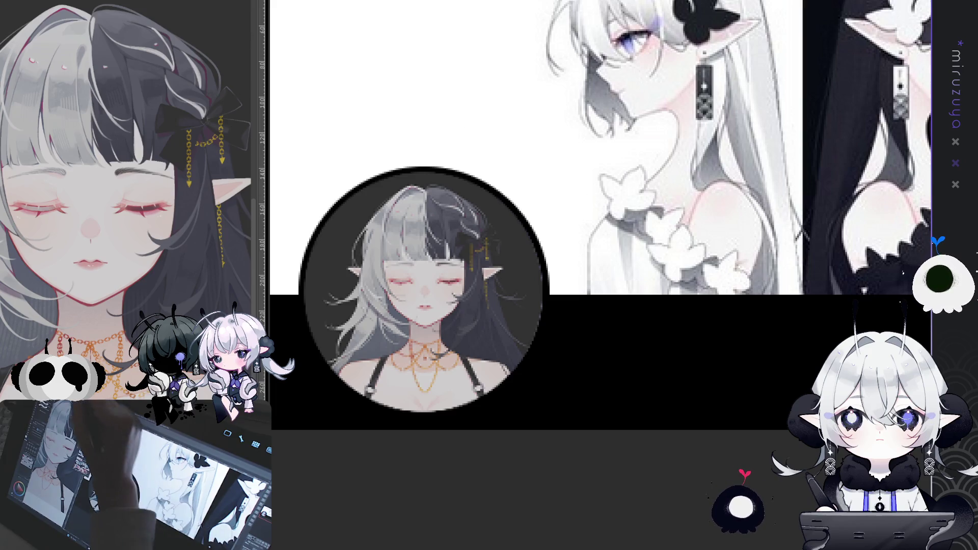
key("ctrl+t")
key("Return")
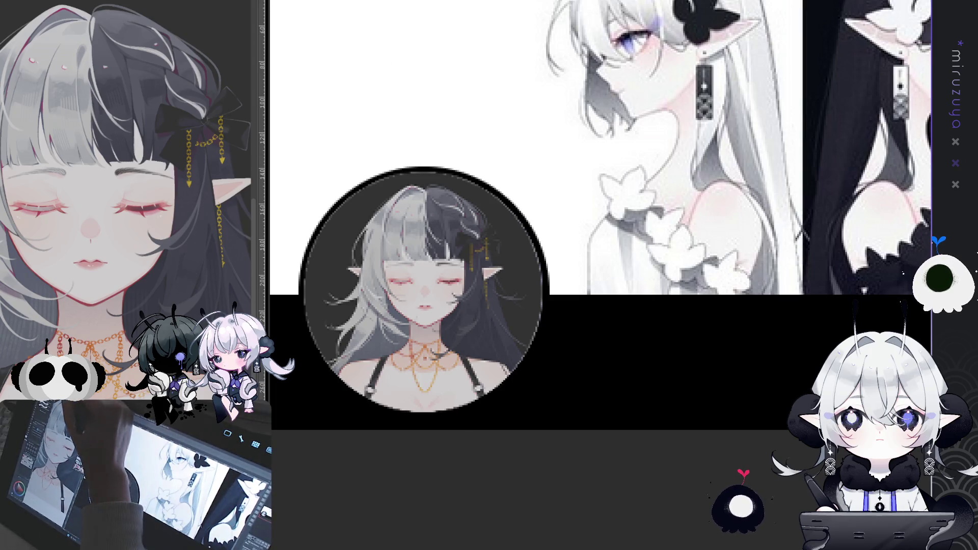
key("ctrl+t")
left_click_drag(423, 166, 422, 164)
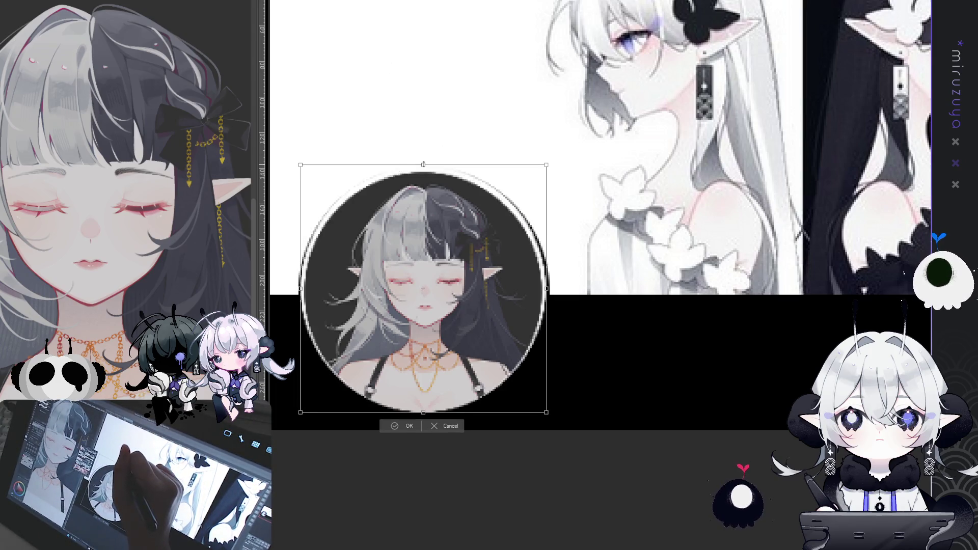
left_click_drag(546, 288, 550, 288)
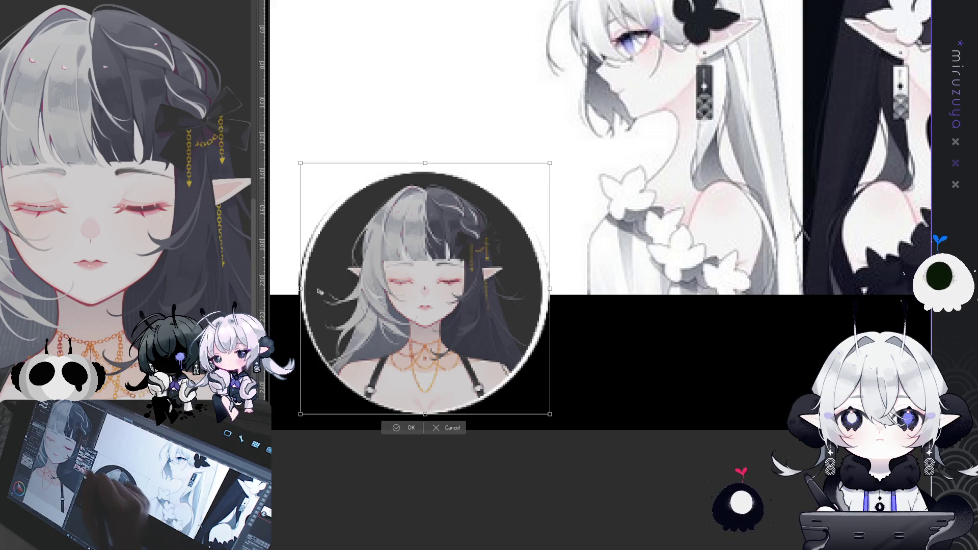
key("Return")
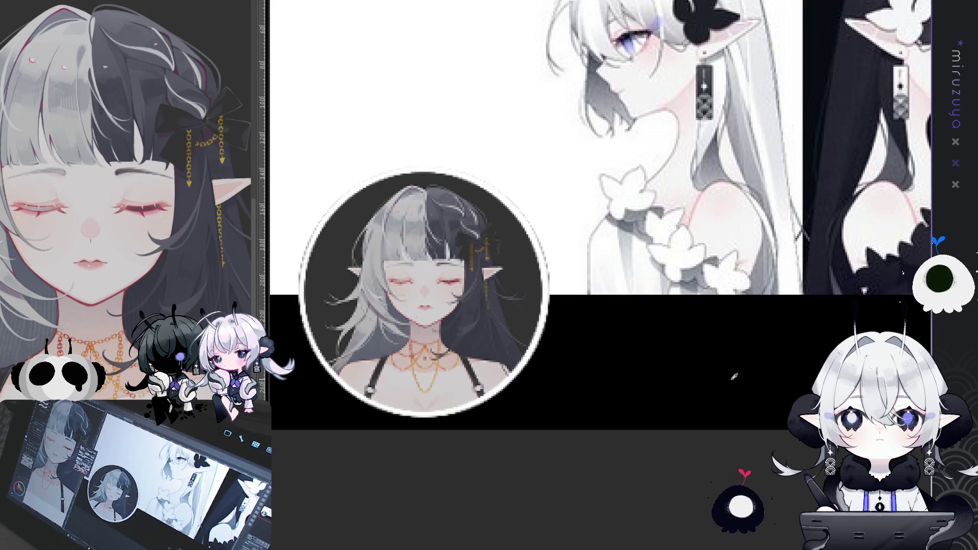
key("ctrl+z")
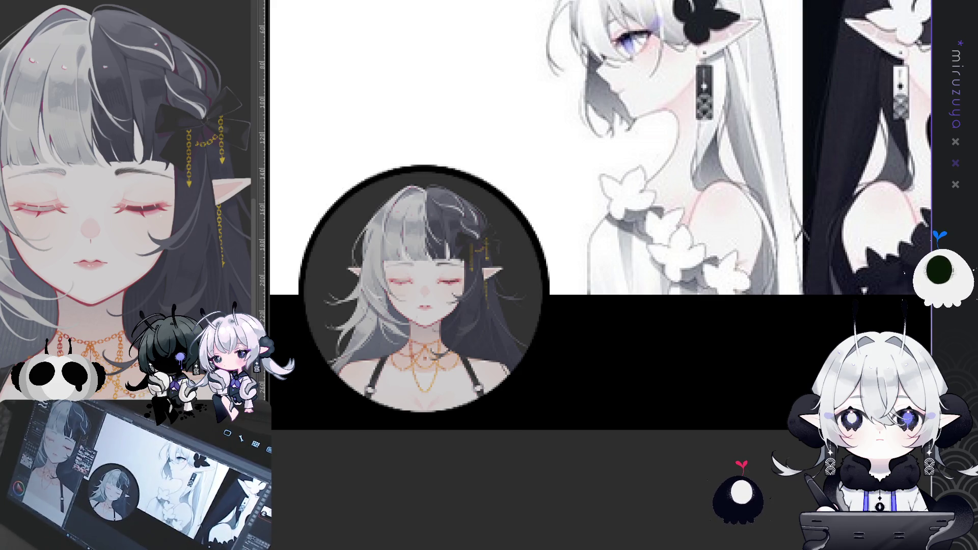